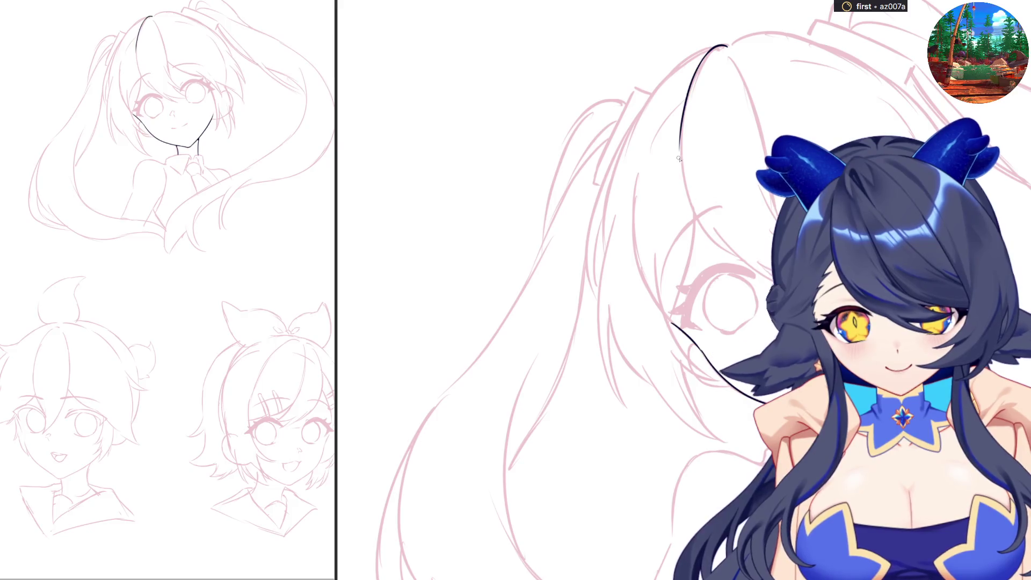
# Step: Ink the long hair strand beside the face, retrying the curve several times
pyautogui.moveTo(680, 151)
pyautogui.mouseDown()
pyautogui.moveTo(709, 240)
pyautogui.moveTo(741, 261)
pyautogui.mouseUp()
pyautogui.hotkey('ctrl', 'z')
pyautogui.hotkey('ctrl', 'z')
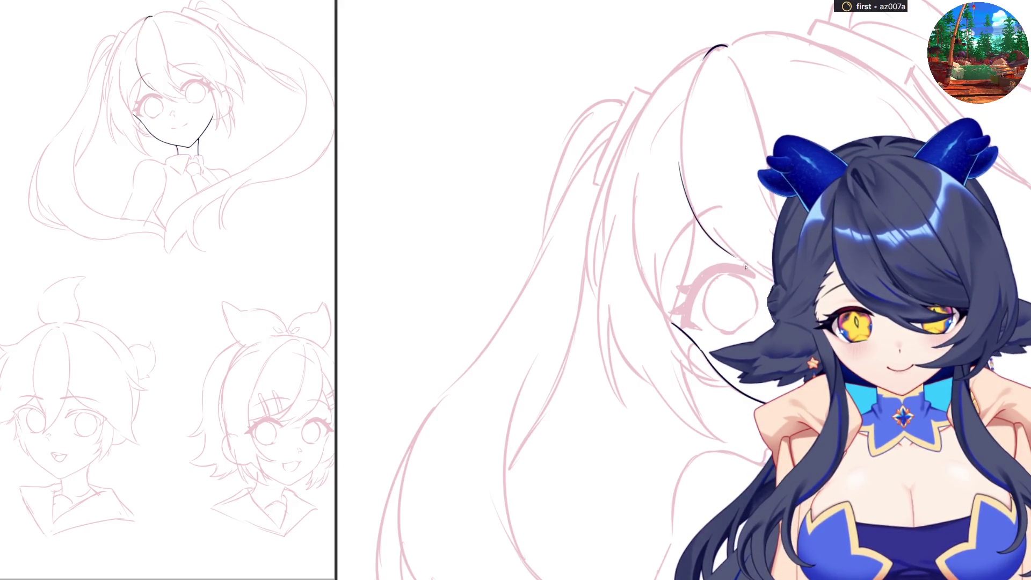
pyautogui.hotkey('ctrl', 'z')
pyautogui.moveTo(679, 159)
pyautogui.mouseDown()
pyautogui.moveTo(689, 197)
pyautogui.moveTo(741, 256)
pyautogui.mouseUp()
pyautogui.hotkey('ctrl', 'z')
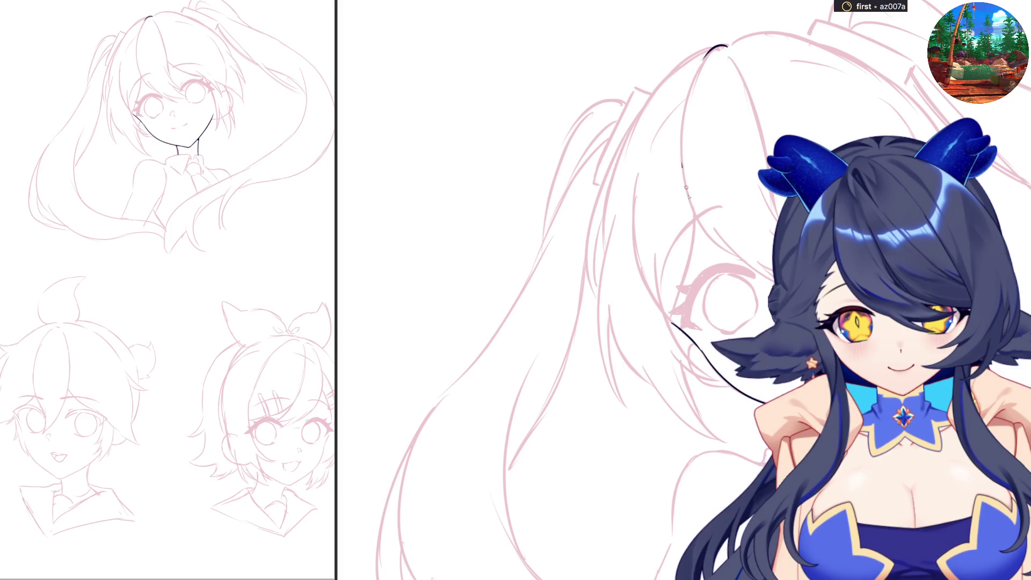
pyautogui.moveTo(681, 161); pyautogui.dragTo(720, 245)
pyautogui.hotkey('ctrl', 'z')
pyautogui.hotkey('ctrl', 'z')
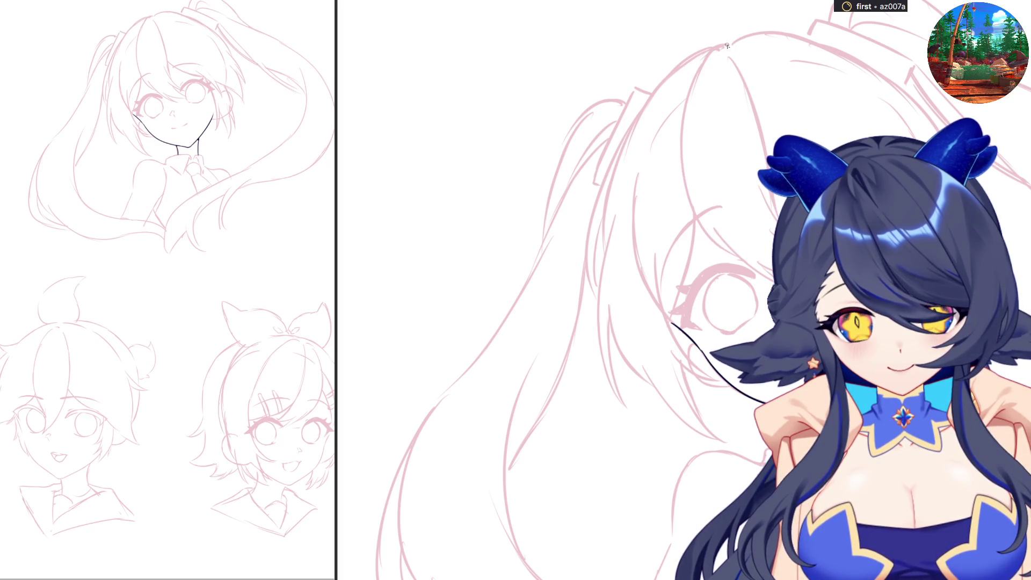
# Step: Ink the hair line running down from the top of the head
pyautogui.moveTo(729, 43)
pyautogui.mouseDown()
pyautogui.moveTo(703, 59)
pyautogui.moveTo(685, 100)
pyautogui.mouseUp()
pyautogui.hotkey('ctrl', 'z')
pyautogui.moveTo(705, 56); pyautogui.dragTo(683, 118)
pyautogui.hotkey('ctrl', 'z')
pyautogui.moveTo(706, 53)
pyautogui.mouseDown()
pyautogui.moveTo(683, 121)
pyautogui.moveTo(699, 217)
pyautogui.mouseUp()
# Step: Continue the strand down toward the eye, discarding an unwanted extension
pyautogui.hotkey('ctrl', 'z')
pyautogui.moveTo(683, 122)
pyautogui.mouseDown()
pyautogui.moveTo(692, 212)
pyautogui.moveTo(730, 257)
pyautogui.mouseUp()
pyautogui.hotkey('ctrl', 'z')
pyautogui.moveTo(681, 135)
pyautogui.mouseDown()
pyautogui.moveTo(684, 174)
pyautogui.moveTo(729, 256)
pyautogui.mouseUp()
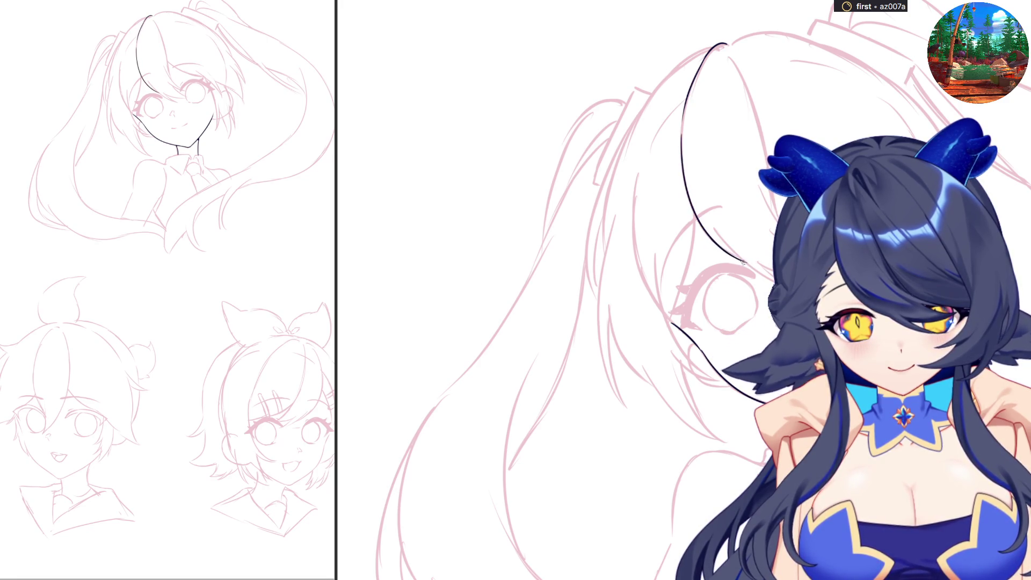
pyautogui.moveTo(743, 258); pyautogui.dragTo(773, 280)
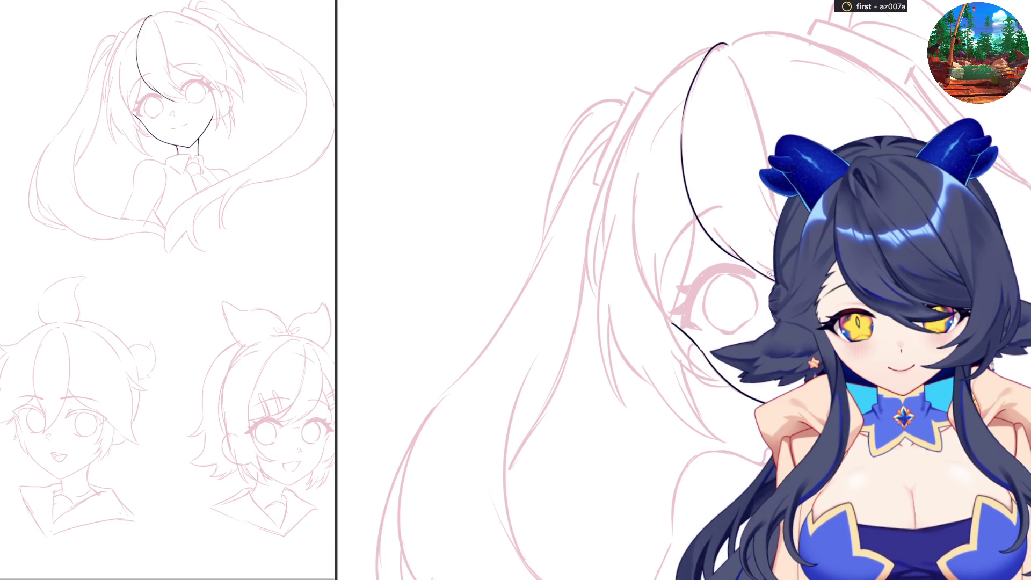
pyautogui.hotkey('ctrl', 'z')
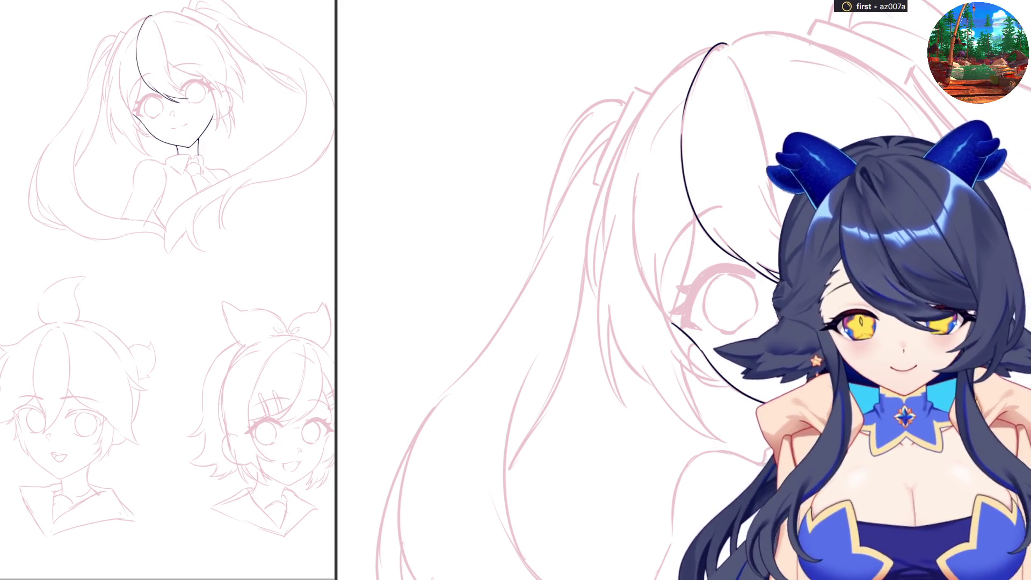
pyautogui.moveTo(730, 56); pyautogui.dragTo(752, 101)
# Step: Redraw the second long strand from the hair tip and add a hair line beside the face
pyautogui.hotkey('ctrl', 'z')
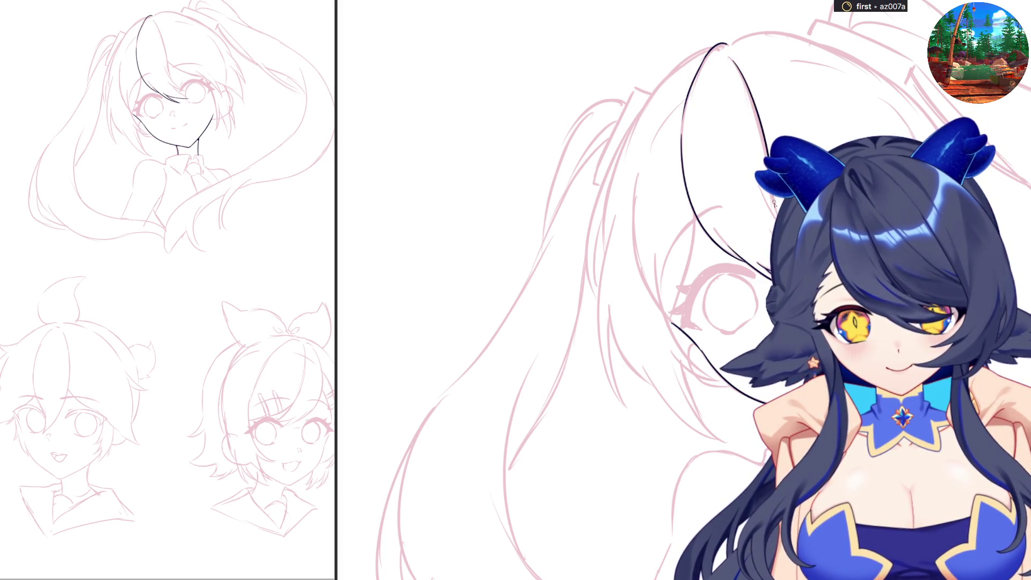
pyautogui.moveTo(732, 56); pyautogui.dragTo(777, 212)
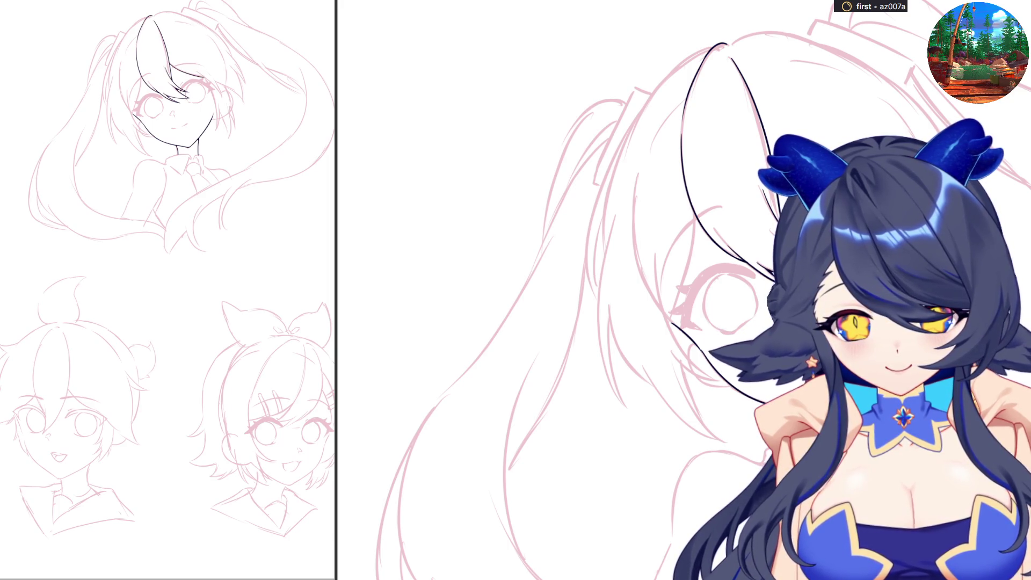
pyautogui.moveTo(911, 283); pyautogui.dragTo(915, 366)
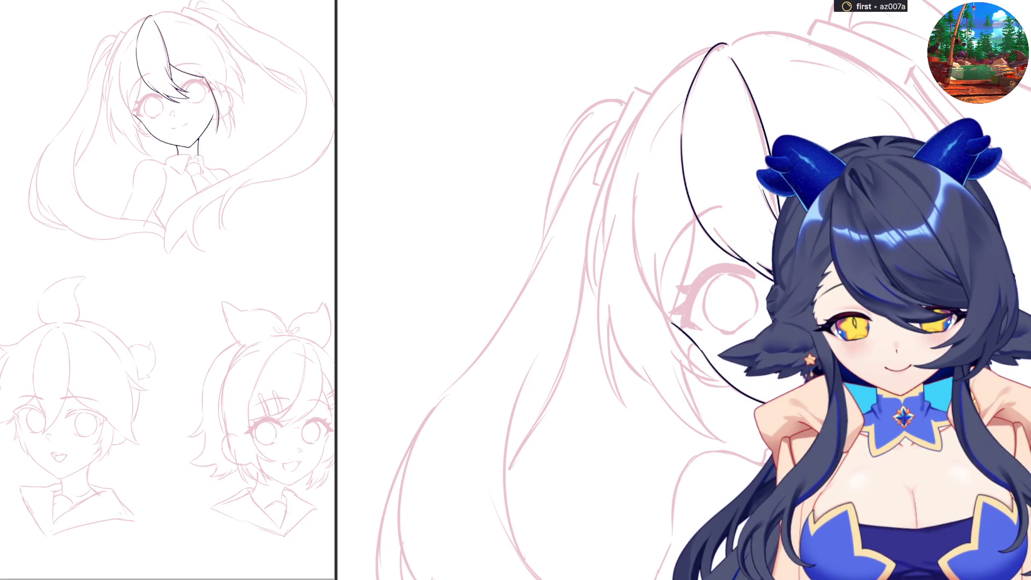
pyautogui.hotkey('ctrl', 'z')
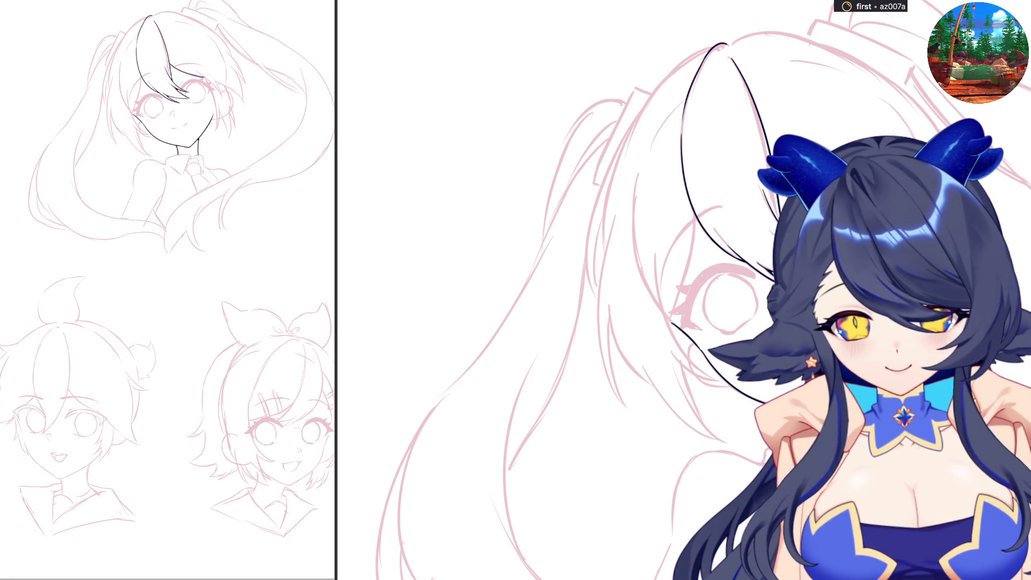
pyautogui.hotkey('ctrl', 'shift', 'z')
pyautogui.hotkey('ctrl', 'z')
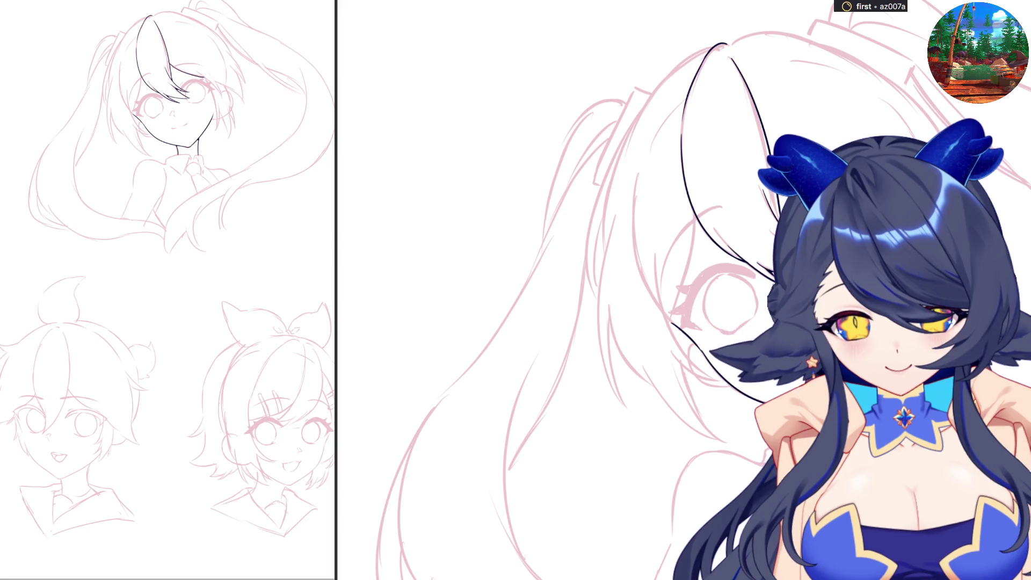
pyautogui.hotkey('ctrl', 'shift', 'z')
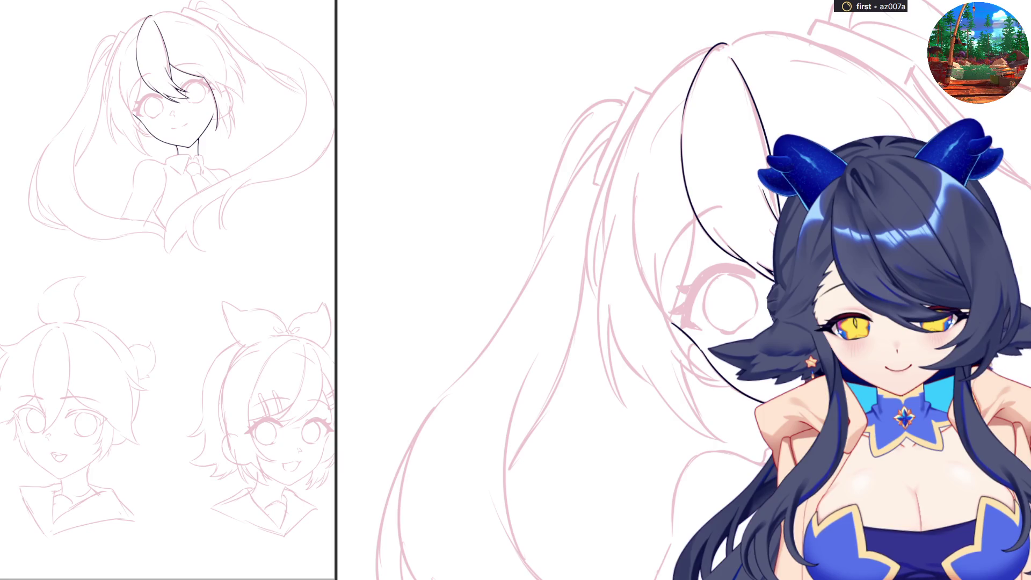
# Step: Compare the latest bang lines with and without the last stroke, keeping them
pyautogui.hotkey('ctrl', 'shift', 'z')
pyautogui.hotkey('ctrl', 'z')
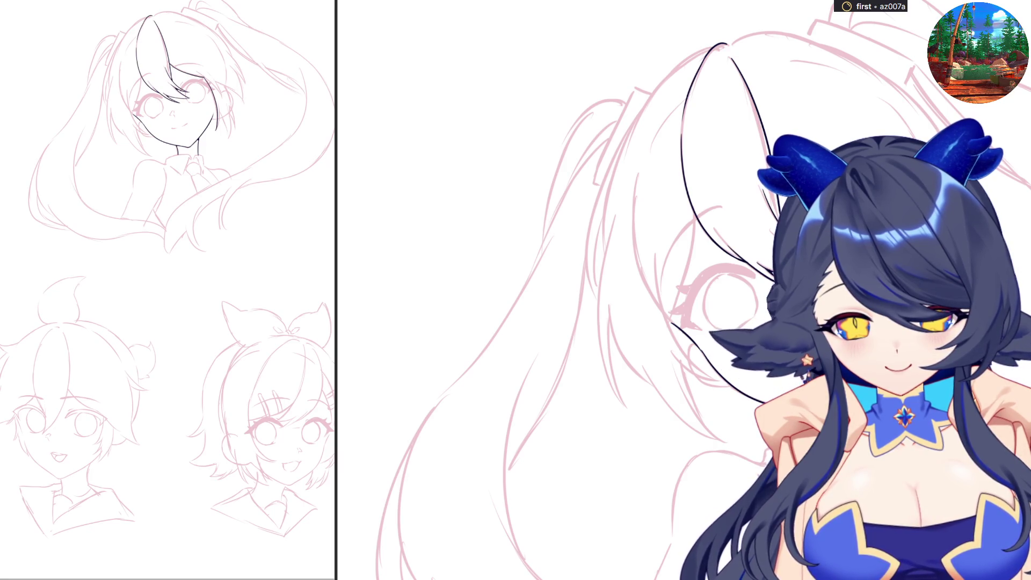
pyautogui.hotkey('ctrl', 'shift', 'z')
pyautogui.hotkey('ctrl', 'shift', 'z')
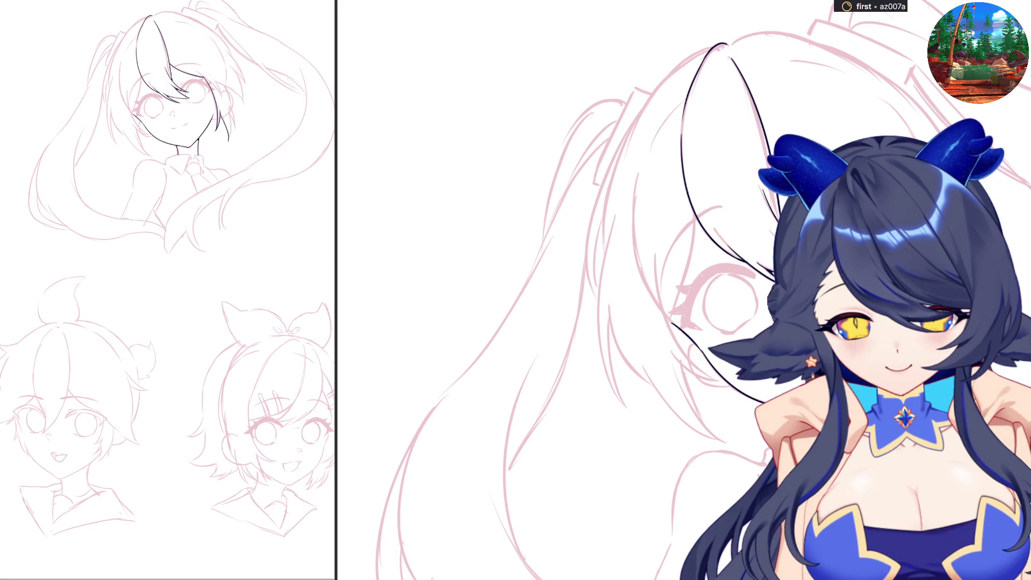
pyautogui.hotkey('ctrl', 'z')
pyautogui.hotkey('ctrl', 'shift', 'z')
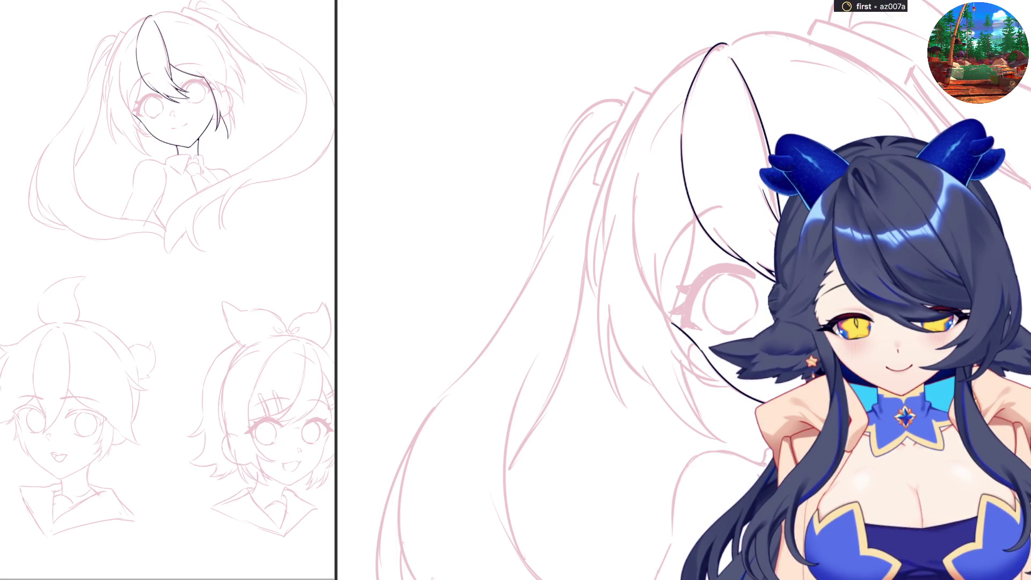
pyautogui.hotkey('ctrl', 'shift', 'z')
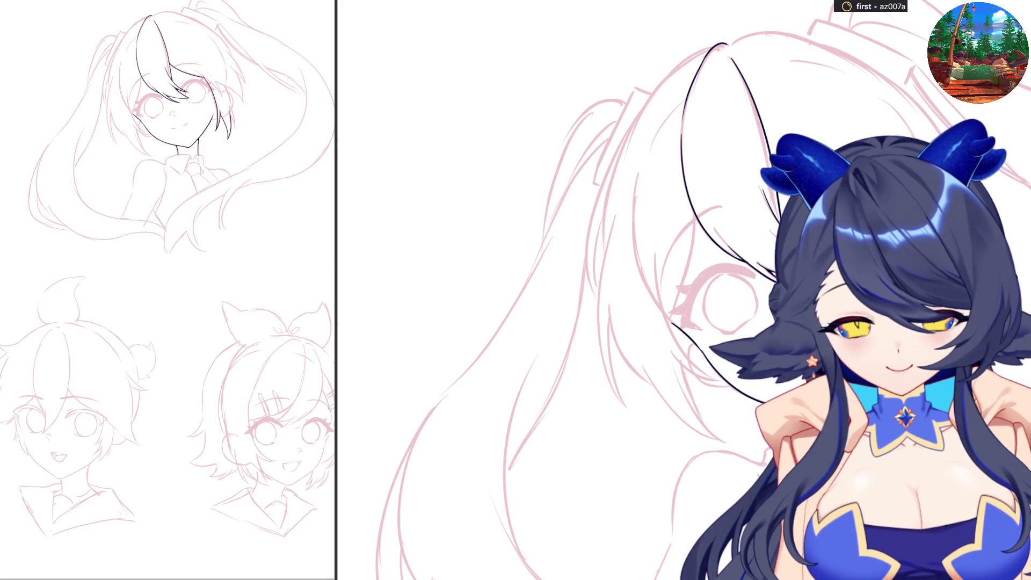
pyautogui.hotkey('ctrl', 'shift', 'z')
pyautogui.hotkey('ctrl', 'z')
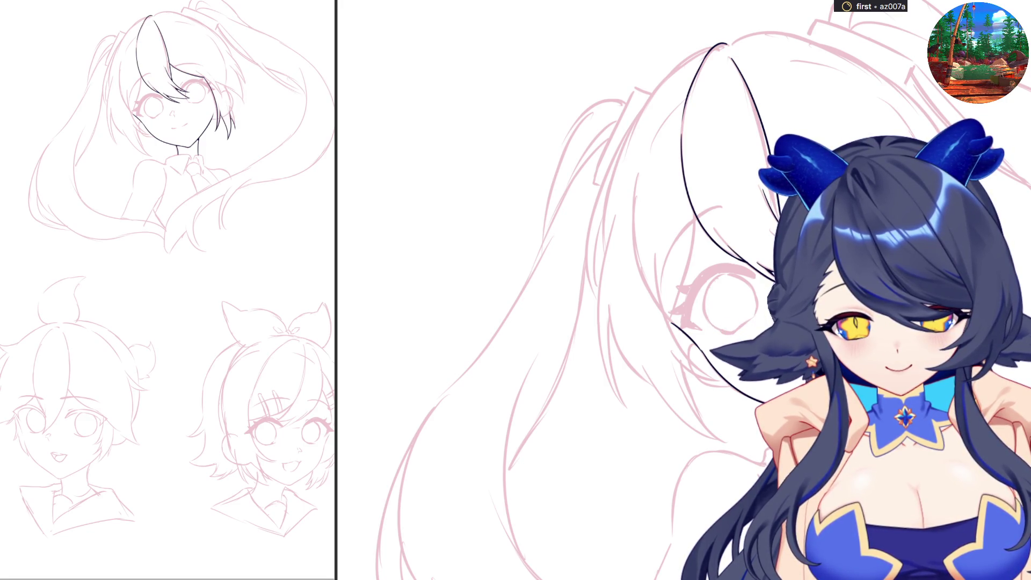
pyautogui.hotkey('ctrl', 'shift', 'z')
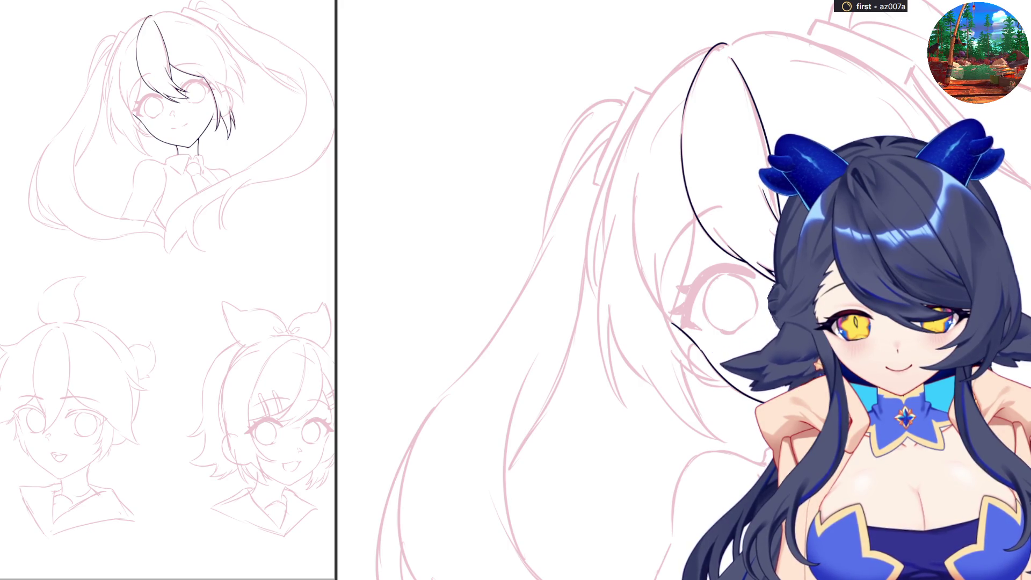
pyautogui.hotkey('ctrl', 'shift', 'z')
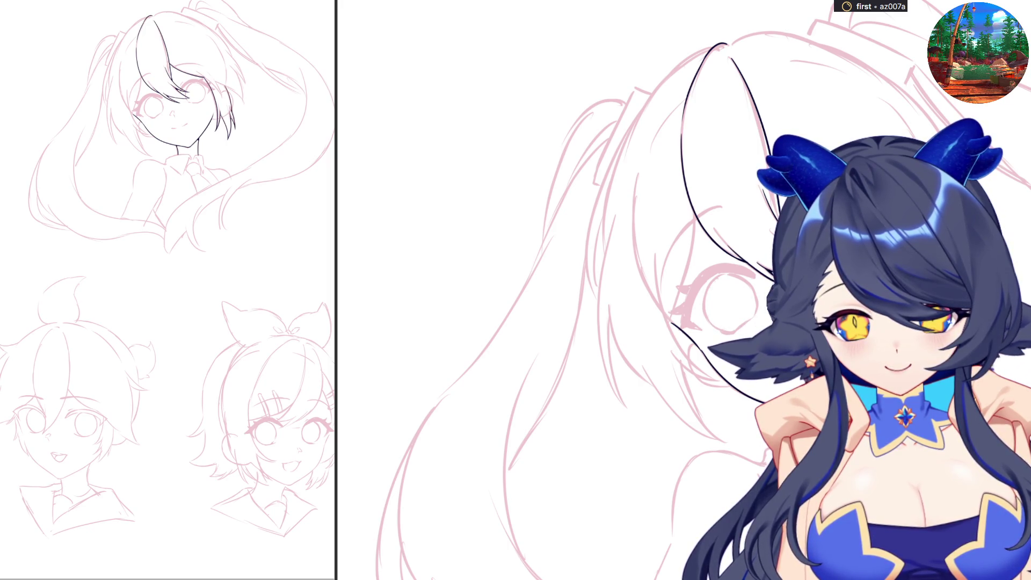
# Step: Rotate the view, test a short side-hair stroke, then mirror the canvas to check
pyautogui.press('5')
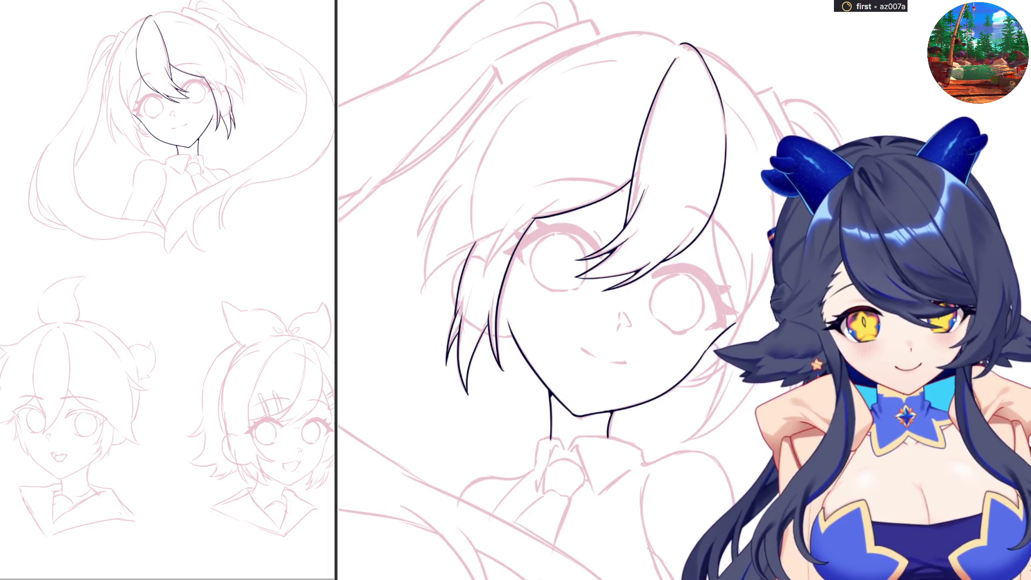
pyautogui.press('4')
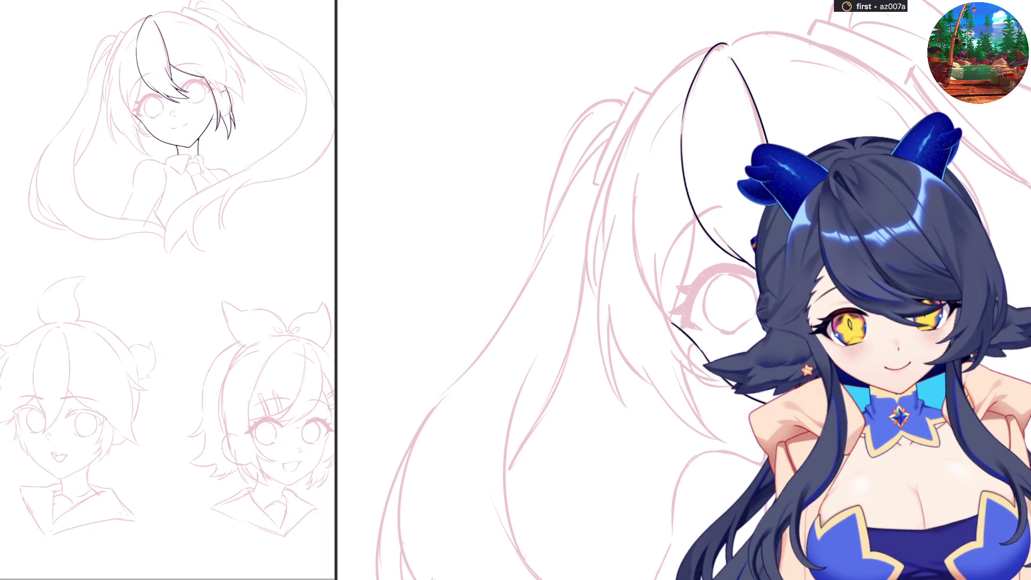
pyautogui.press('5')
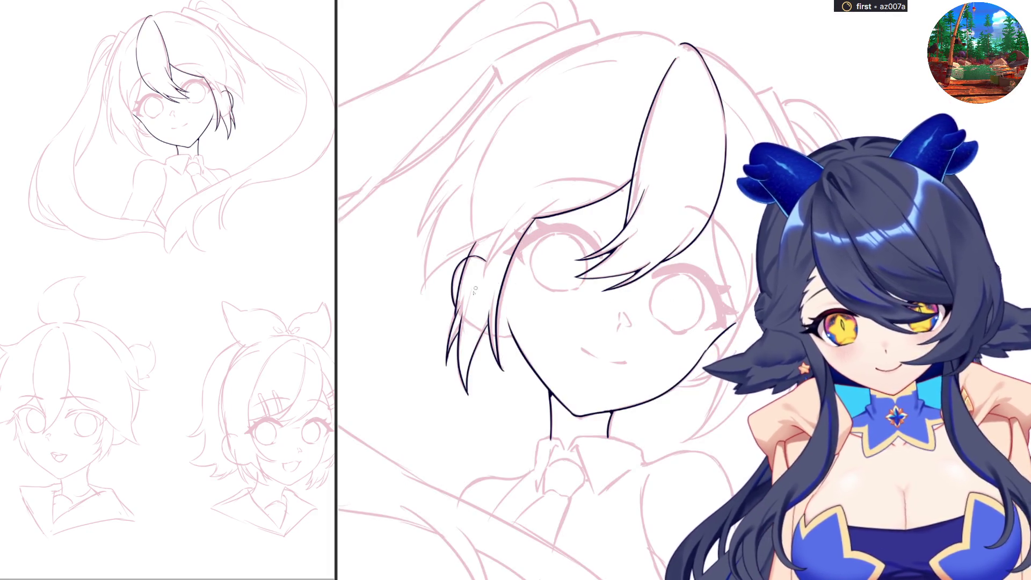
pyautogui.moveTo(454, 304)
pyautogui.mouseDown()
pyautogui.moveTo(475, 329)
pyautogui.moveTo(515, 338)
pyautogui.mouseUp()
pyautogui.hotkey('ctrl', 'z')
pyautogui.hotkey('ctrl', 'z')
pyautogui.hotkey('ctrl', 'z')
pyautogui.hotkey('ctrl', 'z')
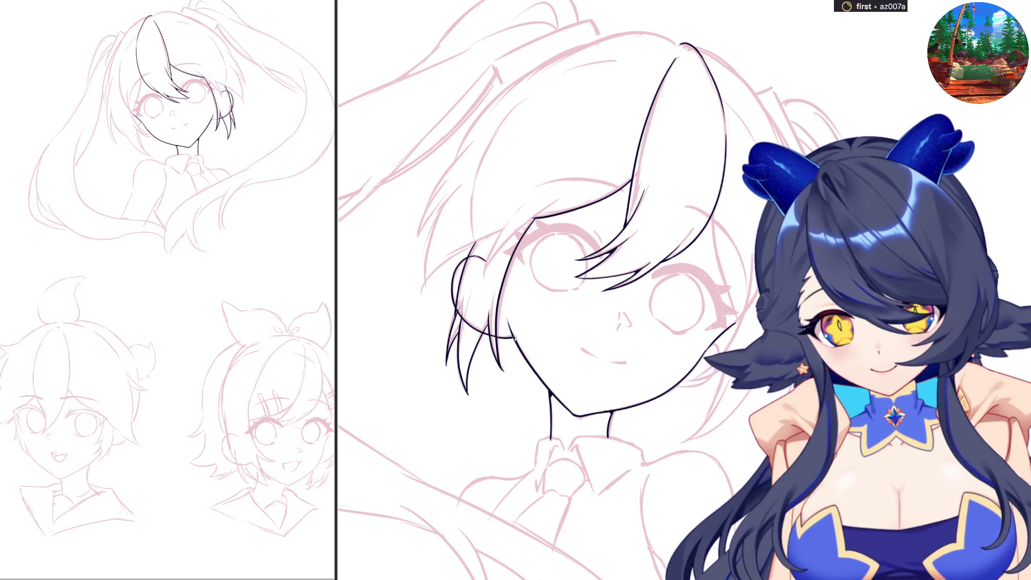
pyautogui.press('h')
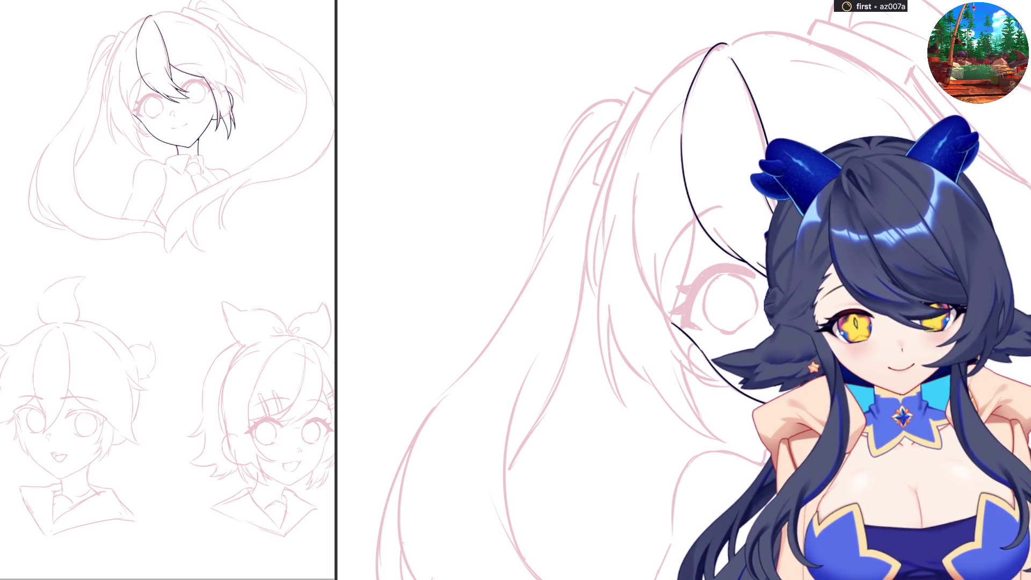
# Step: Ink three strand lines along the bangs' edge and near the hairline
pyautogui.moveTo(927, 245); pyautogui.dragTo(968, 278)
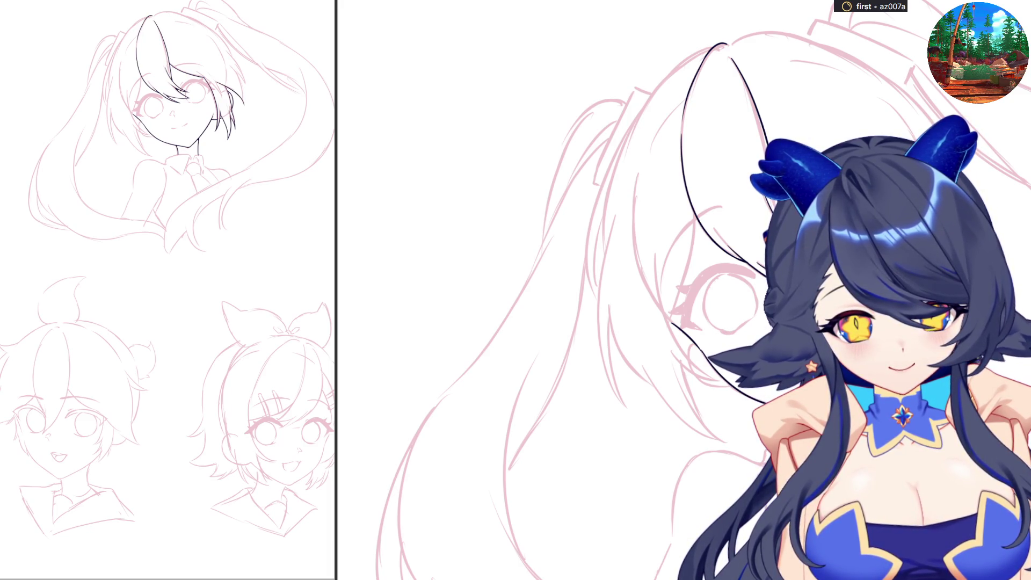
pyautogui.moveTo(955, 204); pyautogui.dragTo(974, 292)
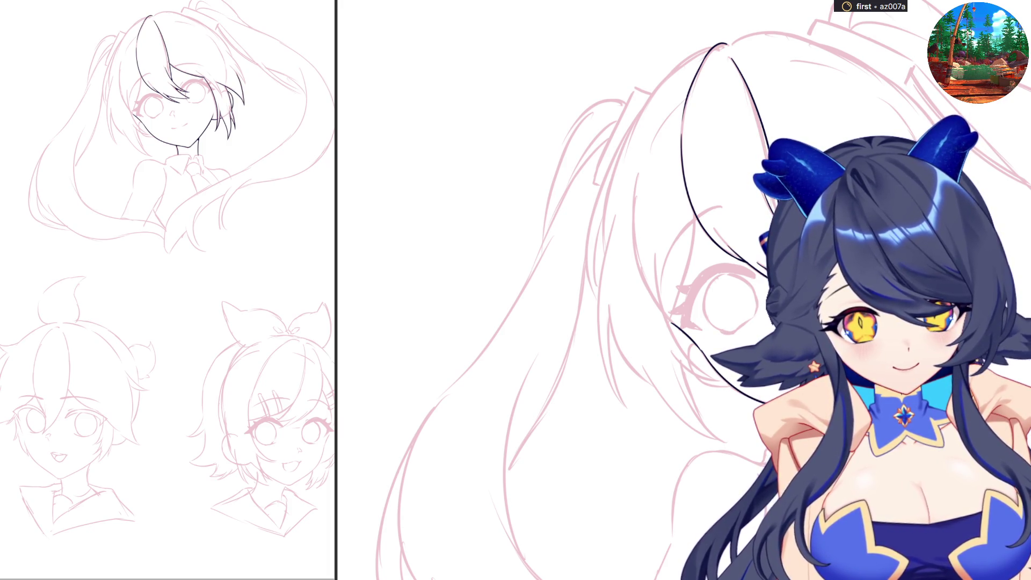
pyautogui.moveTo(854, 207); pyautogui.dragTo(907, 256)
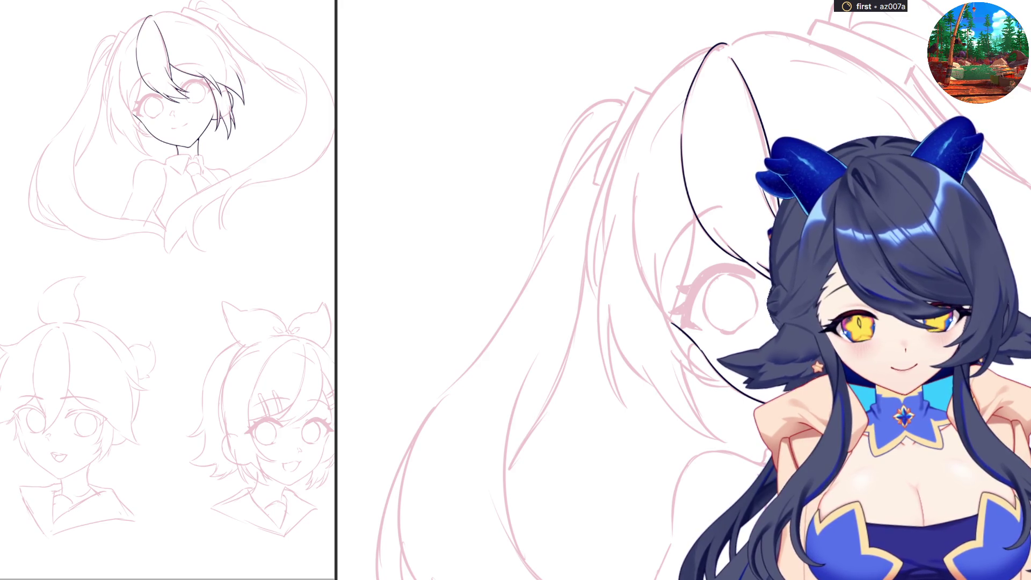
pyautogui.scroll(2, 537, 290)
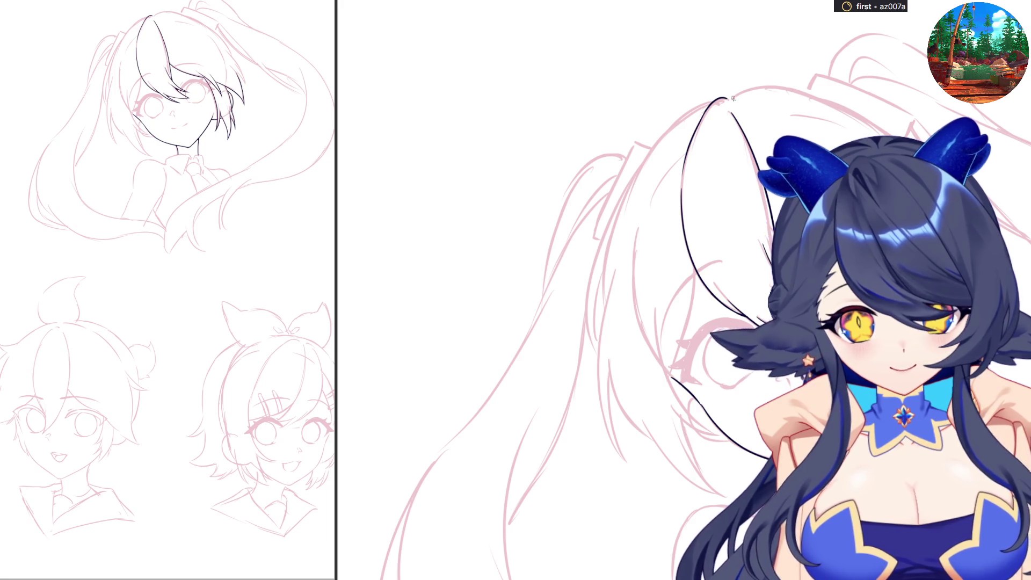
# Step: Ink a smooth outline across the top of the head, retrying until it sits right
pyautogui.moveTo(727, 97); pyautogui.dragTo(826, 96)
pyautogui.hotkey('ctrl', 'z')
pyautogui.hotkey('ctrl', 'z')
pyautogui.moveTo(734, 95); pyautogui.dragTo(855, 117)
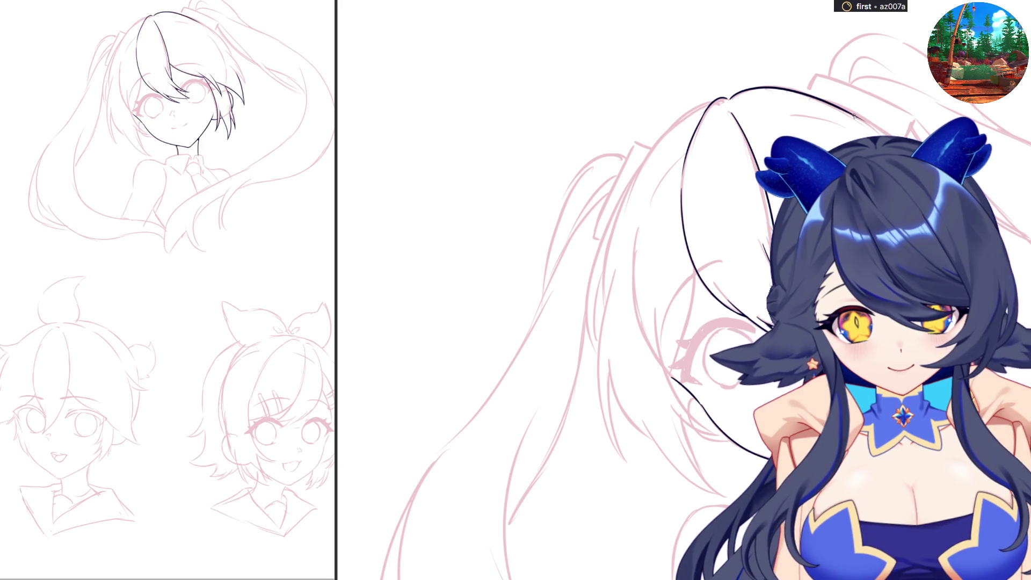
pyautogui.hotkey('ctrl', 'z')
pyautogui.moveTo(730, 96); pyautogui.dragTo(764, 91)
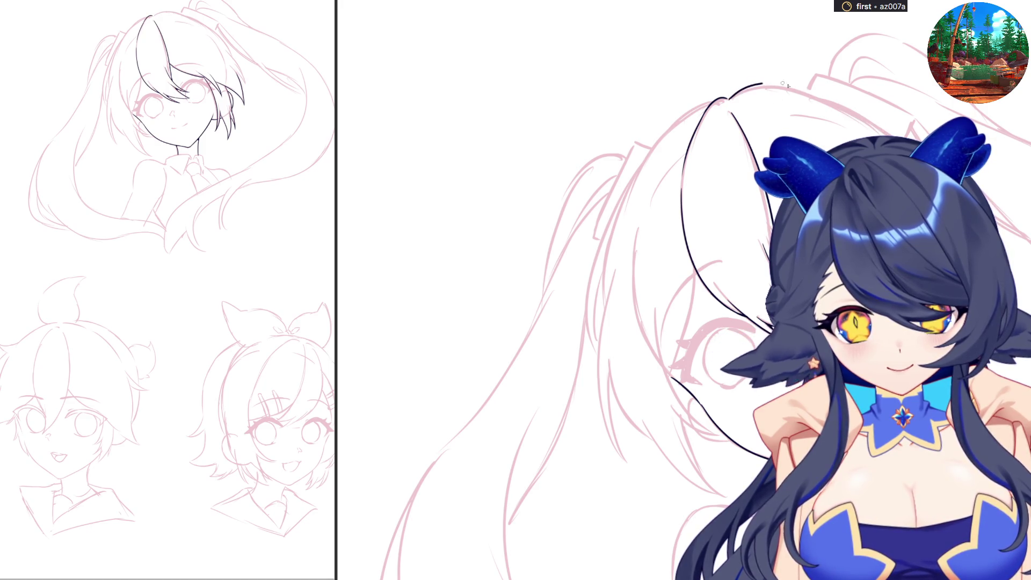
pyautogui.hotkey('ctrl', 'z')
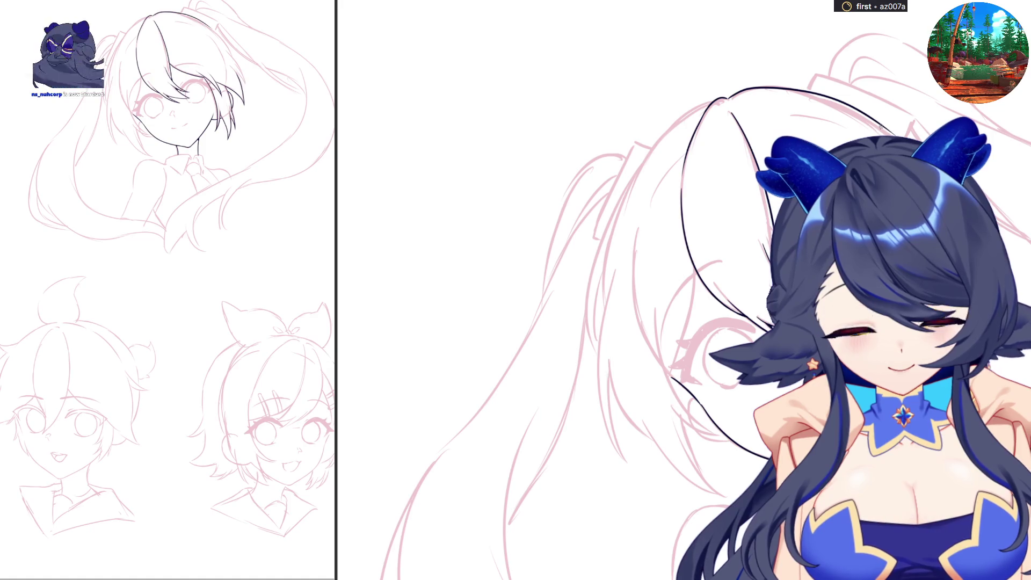
pyautogui.hotkey('ctrl', 'z')
pyautogui.moveTo(728, 98)
pyautogui.mouseDown()
pyautogui.moveTo(768, 89)
pyautogui.moveTo(825, 96)
pyautogui.mouseUp()
pyautogui.hotkey('ctrl', 'z')
pyautogui.moveTo(728, 100)
pyautogui.mouseDown()
pyautogui.moveTo(740, 90)
pyautogui.moveTo(894, 134)
pyautogui.mouseUp()
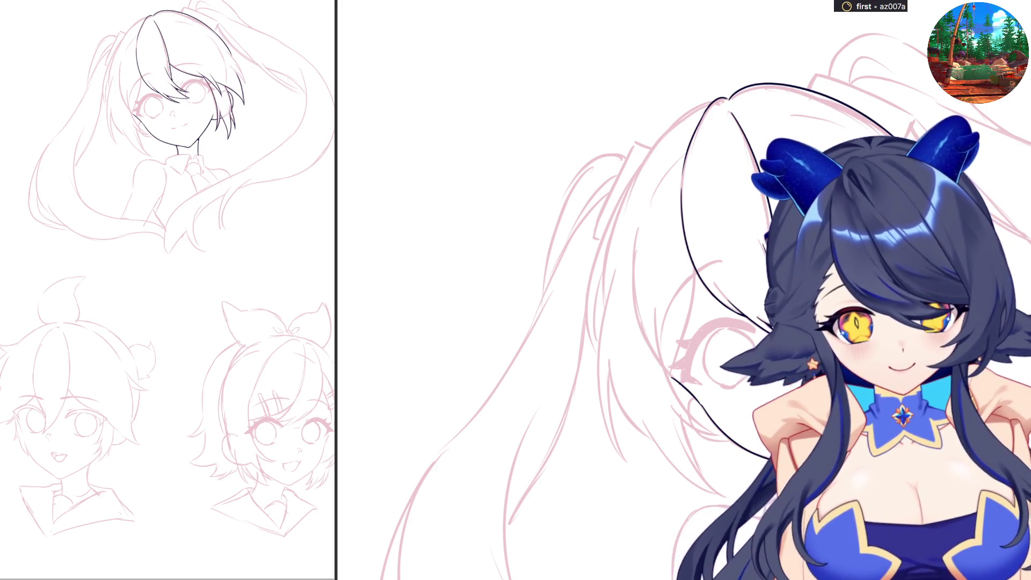
pyautogui.moveTo(236, 62); pyautogui.dragTo(245, 86)
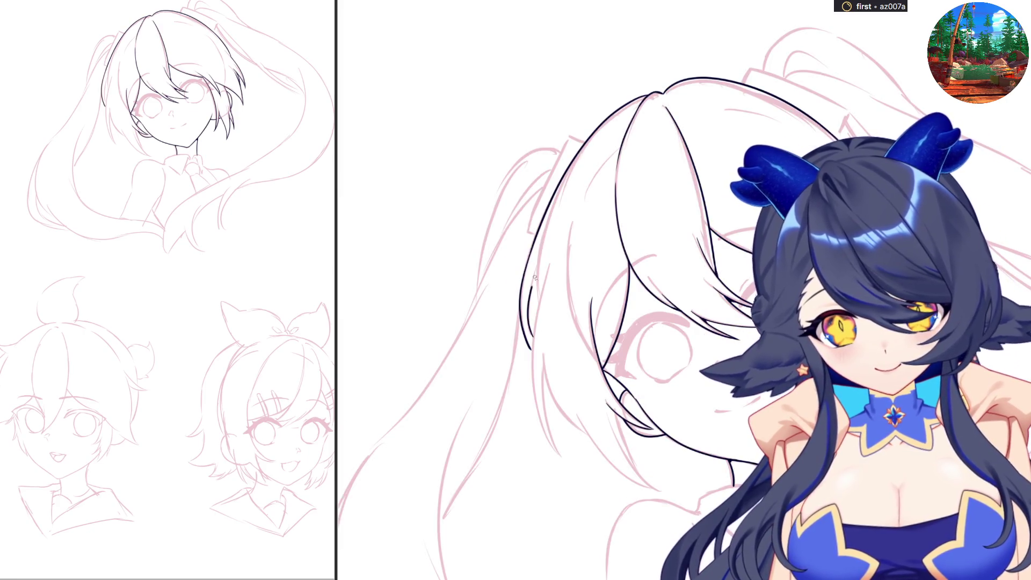
# Step: Ink the side-hair outline, rotate the view, and draw a long line down the hair's left edge
pyautogui.moveTo(539, 303); pyautogui.dragTo(537, 278)
pyautogui.moveTo(540, 235); pyautogui.dragTo(538, 283)
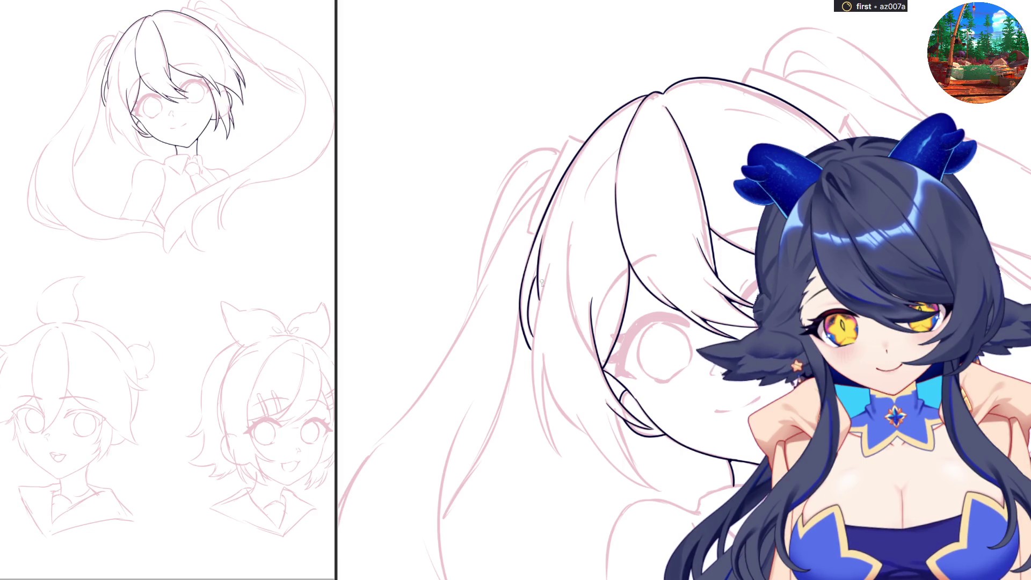
pyautogui.hotkey('ctrl', 'z')
pyautogui.moveTo(542, 237)
pyautogui.mouseDown()
pyautogui.moveTo(538, 298)
pyautogui.moveTo(541, 242)
pyautogui.mouseUp()
pyautogui.hotkey('ctrl', 'z')
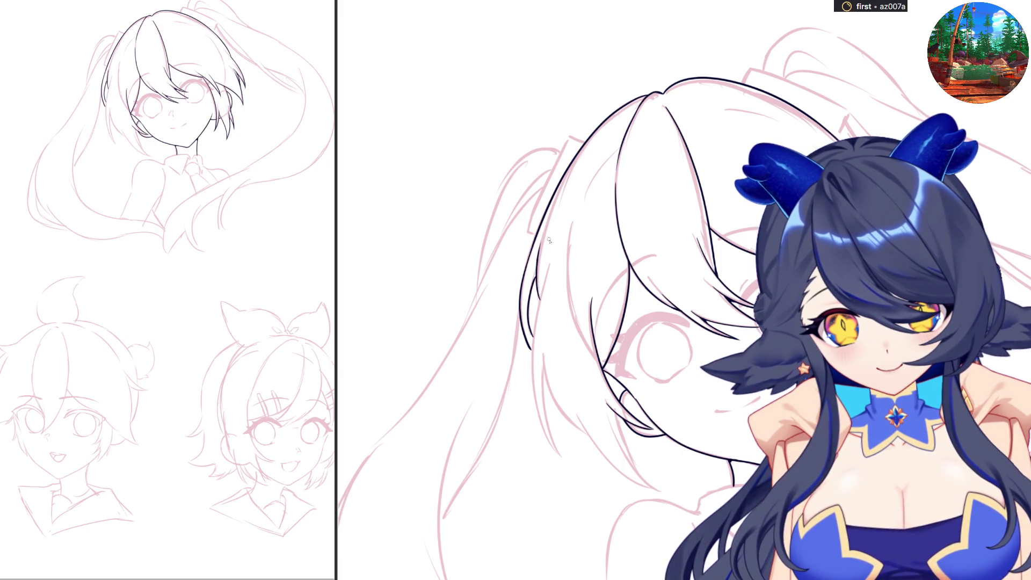
pyautogui.press('-')
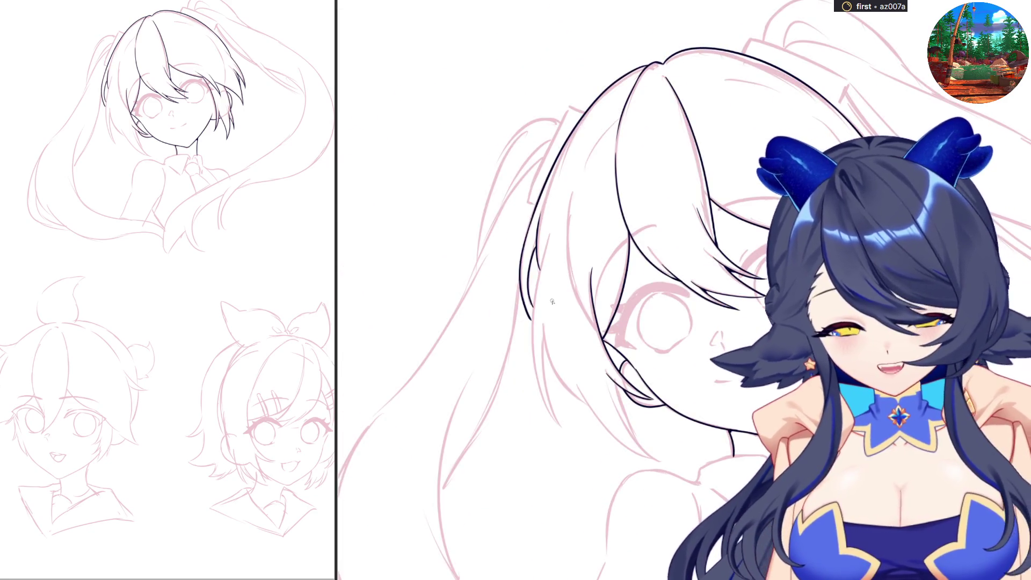
pyautogui.moveTo(550, 230)
pyautogui.mouseDown()
pyautogui.moveTo(535, 376)
pyautogui.moveTo(562, 427)
pyautogui.moveTo(548, 239)
pyautogui.moveTo(537, 400)
pyautogui.moveTo(559, 419)
pyautogui.moveTo(530, 360)
pyautogui.mouseUp()
# Step: Redraw the hair's left edge as one line extending upward
pyautogui.hotkey('ctrl', 'z')
pyautogui.hotkey('ctrl', 'z')
pyautogui.moveTo(528, 322); pyautogui.dragTo(549, 237)
pyautogui.hotkey('ctrl', 'z')
pyautogui.moveTo(563, 429)
pyautogui.mouseDown()
pyautogui.moveTo(535, 309)
pyautogui.moveTo(543, 241)
pyautogui.mouseUp()
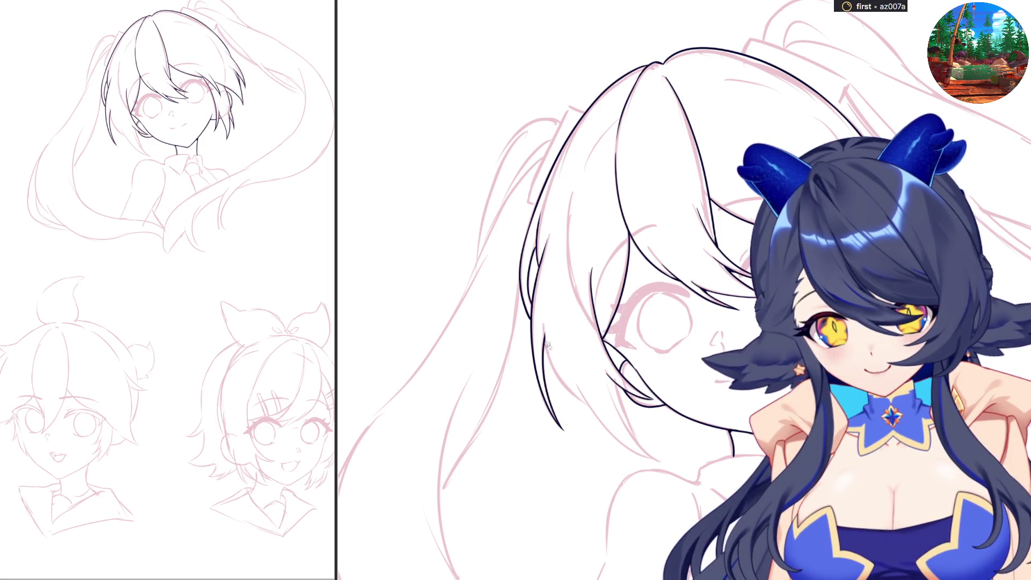
# Step: Ink the lower edge of the strand curving below the cheek
pyautogui.moveTo(546, 319)
pyautogui.mouseDown()
pyautogui.moveTo(589, 409)
pyautogui.moveTo(559, 384)
pyautogui.moveTo(588, 411)
pyautogui.moveTo(546, 331)
pyautogui.moveTo(592, 412)
pyautogui.moveTo(545, 326)
pyautogui.moveTo(579, 400)
pyautogui.moveTo(650, 456)
pyautogui.mouseUp()
pyautogui.hotkey('ctrl', 'z')
pyautogui.hotkey('ctrl', 'z')
pyautogui.hotkey('ctrl', 'z')
pyautogui.hotkey('ctrl', 'z')
pyautogui.hotkey('ctrl', 'z')
pyautogui.moveTo(577, 383)
pyautogui.mouseDown()
pyautogui.moveTo(629, 449)
pyautogui.moveTo(665, 462)
pyautogui.mouseUp()
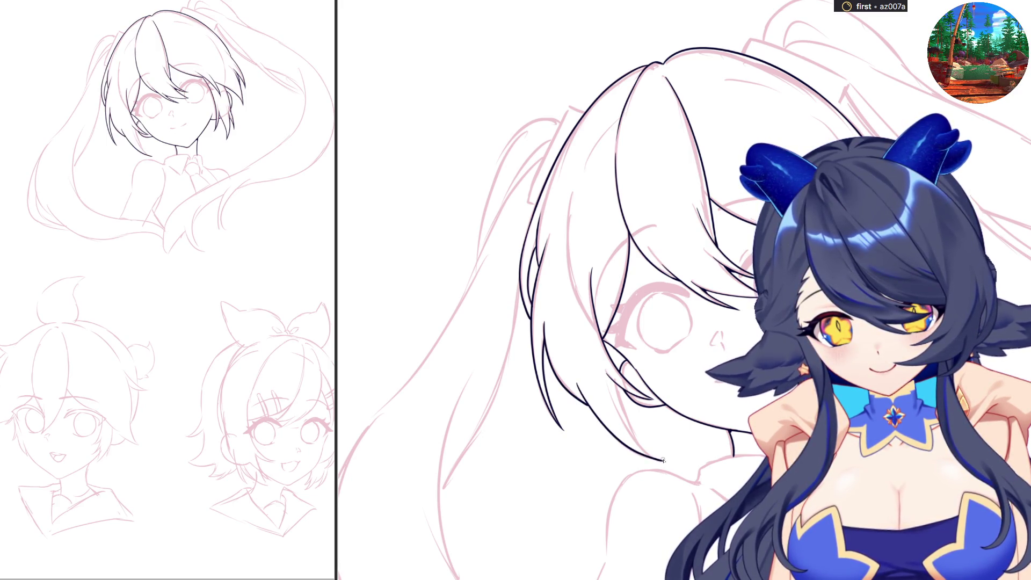
pyautogui.hotkey('ctrl', 'z')
pyautogui.moveTo(577, 382)
pyautogui.mouseDown()
pyautogui.moveTo(638, 453)
pyautogui.moveTo(661, 460)
pyautogui.mouseUp()
pyautogui.moveTo(616, 382)
pyautogui.mouseDown()
pyautogui.moveTo(644, 448)
pyautogui.moveTo(666, 463)
pyautogui.mouseUp()
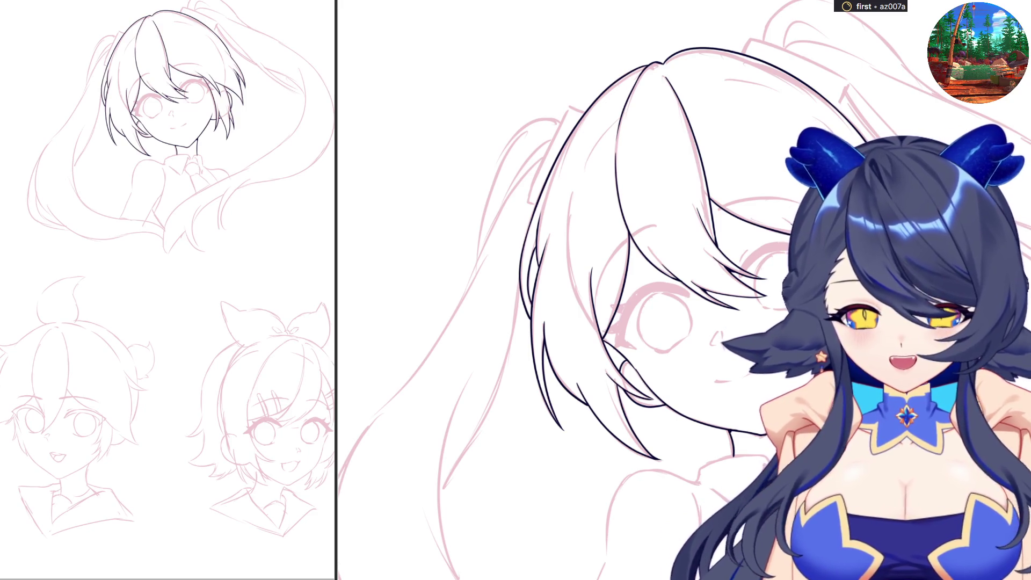
# Step: Zoom out to review the inked hair, then zoom back in
pyautogui.scroll(-3, 569, 160)
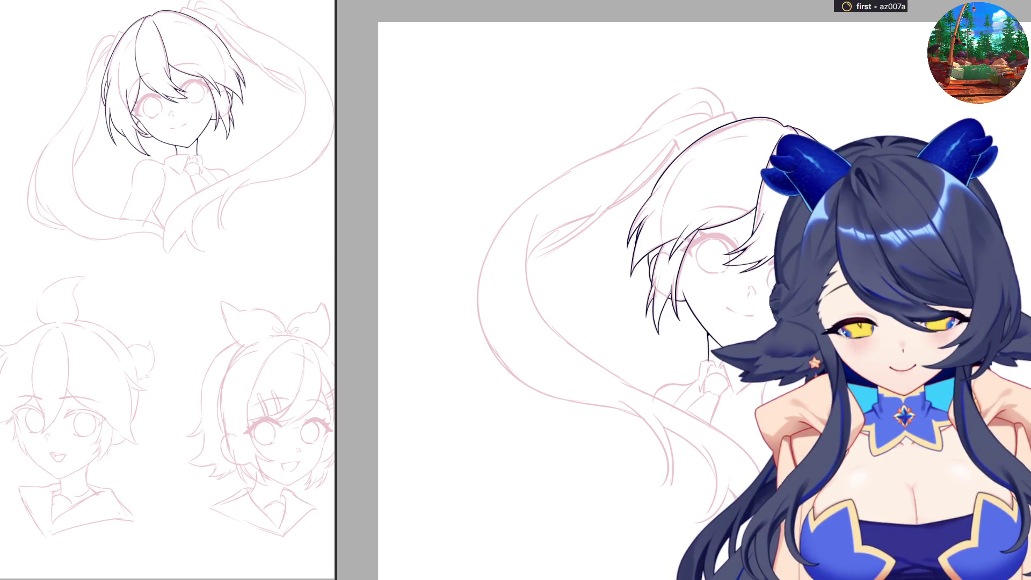
pyautogui.scroll(2, 652, 301)
pyautogui.scroll(2, 536, 207)
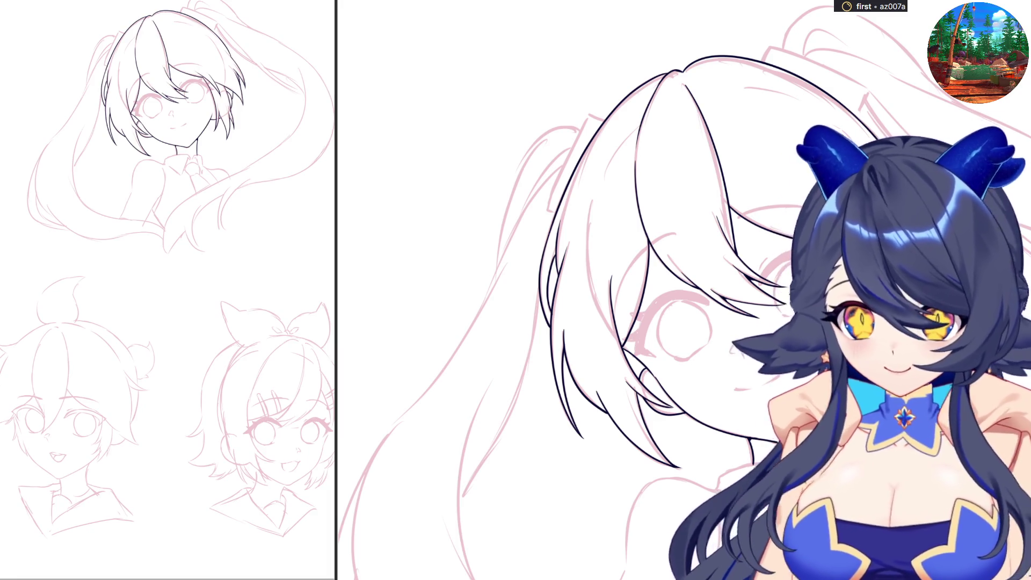
# Step: Ink the hair tie stroke at the top of the head
pyautogui.scroll(-3, 682, 290)
pyautogui.scroll(3, 682, 290)
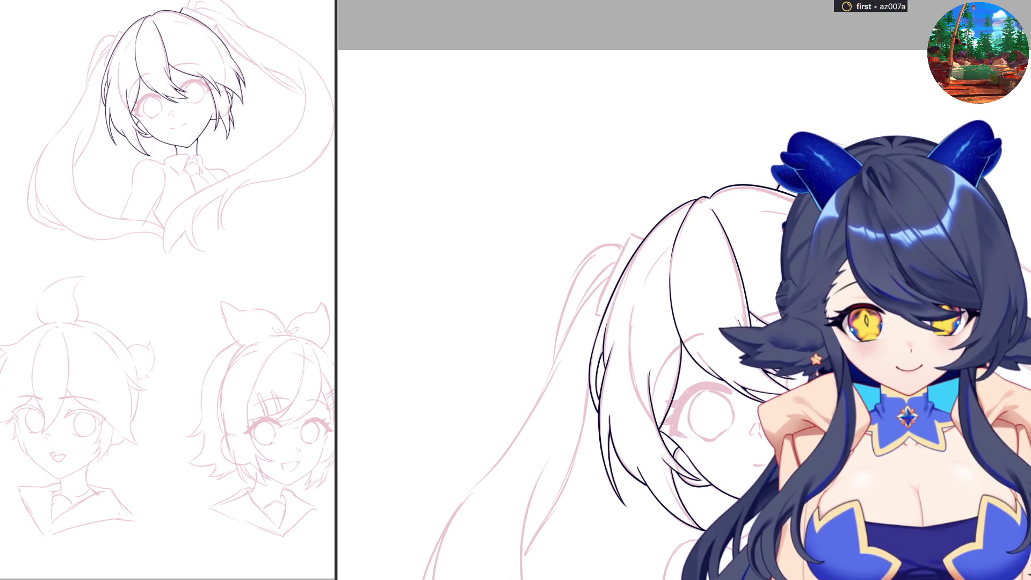
pyautogui.moveTo(183, 8); pyautogui.dragTo(217, 24)
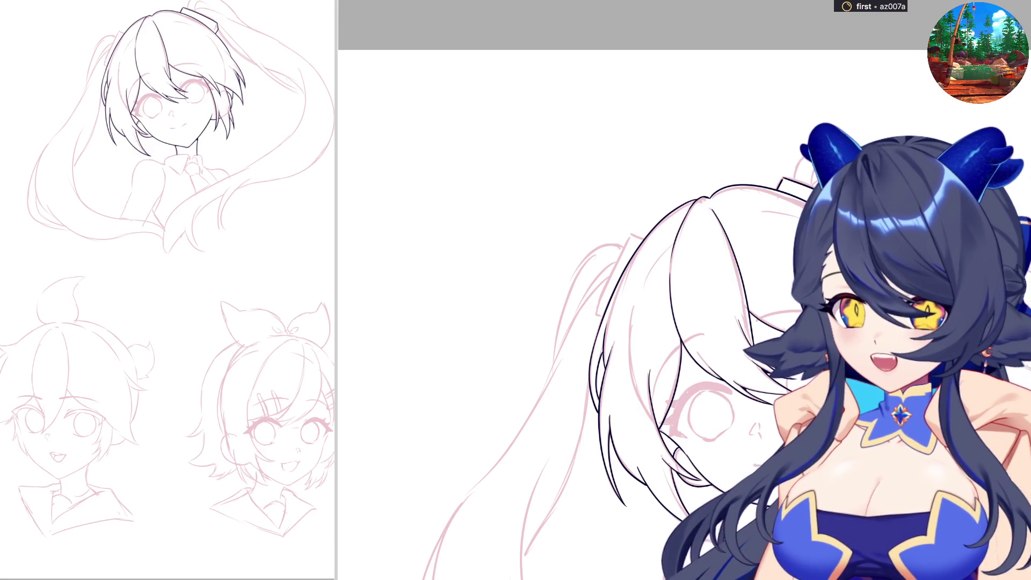
pyautogui.scroll(-2, 591, 322)
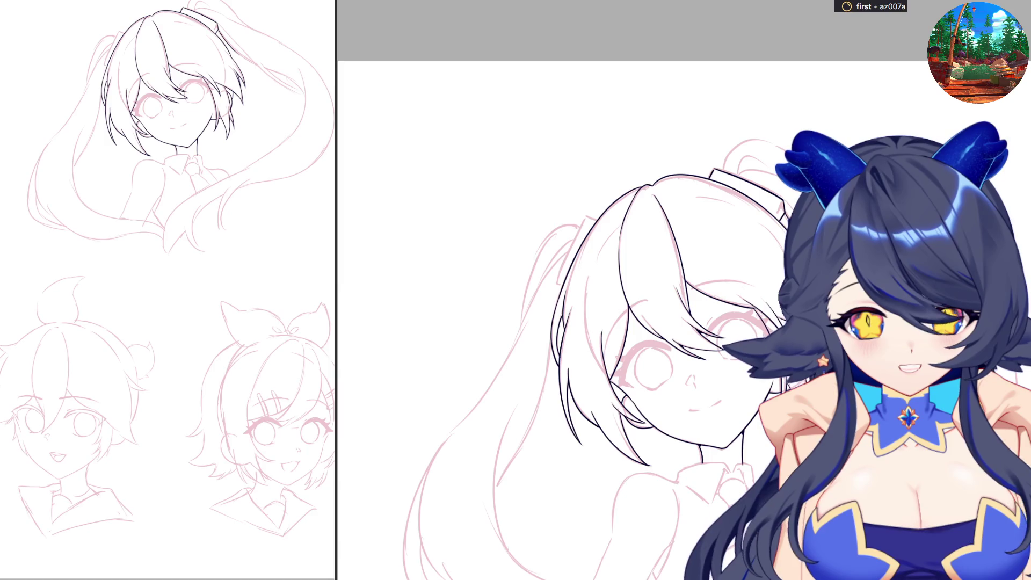
# Step: Ink three strand lines on the head and a short line near the ponytail top
pyautogui.moveTo(785, 209)
pyautogui.mouseDown()
pyautogui.moveTo(874, 290)
pyautogui.moveTo(963, 343)
pyautogui.mouseUp()
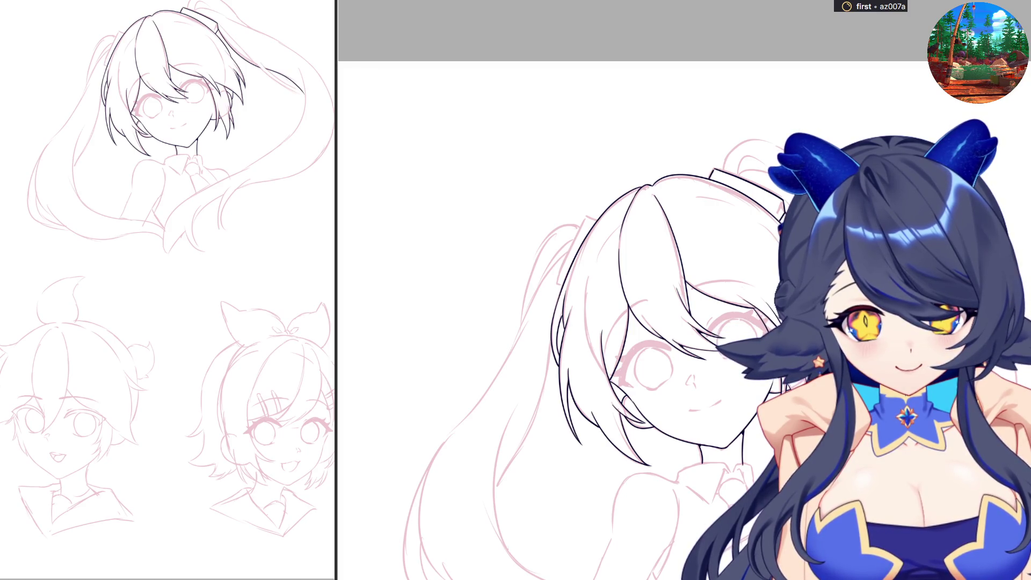
pyautogui.moveTo(861, 277); pyautogui.dragTo(970, 350)
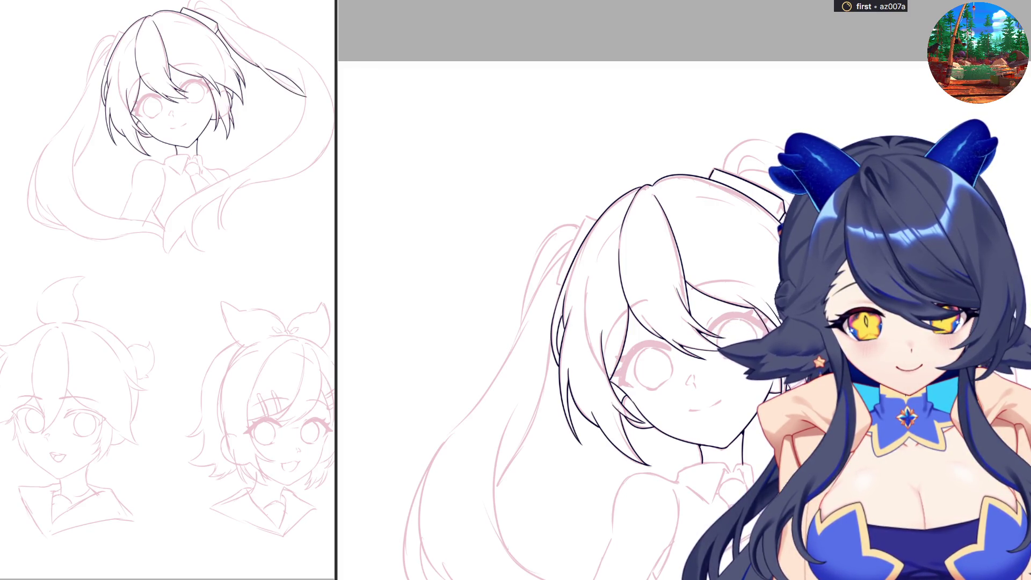
pyautogui.moveTo(895, 267); pyautogui.dragTo(990, 336)
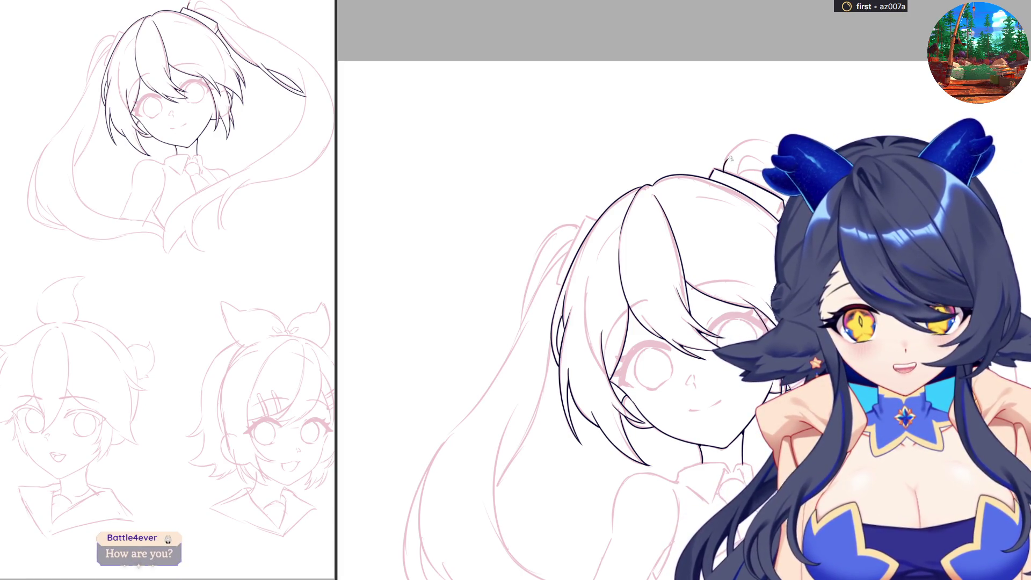
pyautogui.moveTo(724, 172); pyautogui.dragTo(759, 145)
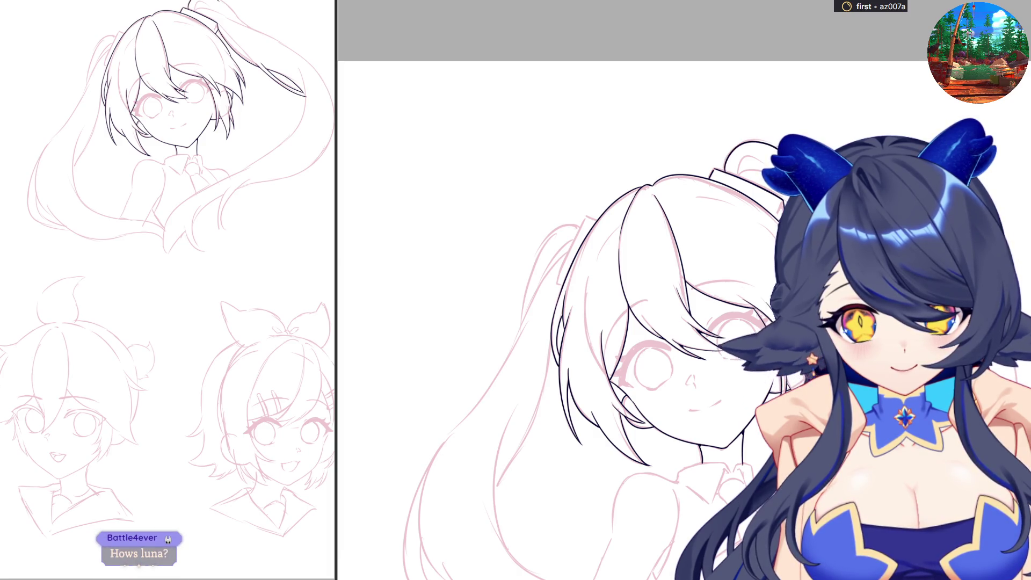
pyautogui.moveTo(225, 1); pyautogui.dragTo(240, 18)
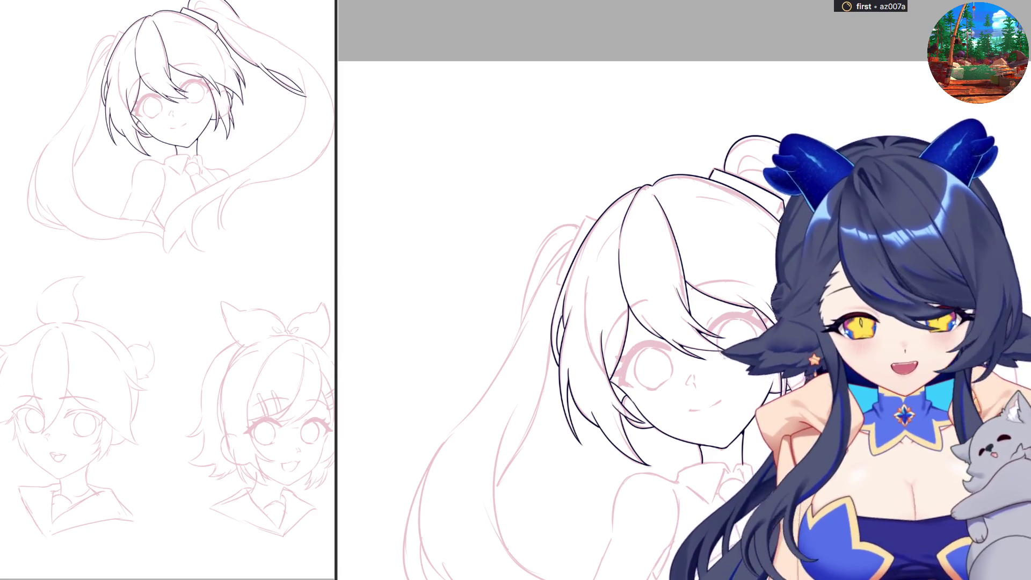
pyautogui.hotkey('ctrl', 'z')
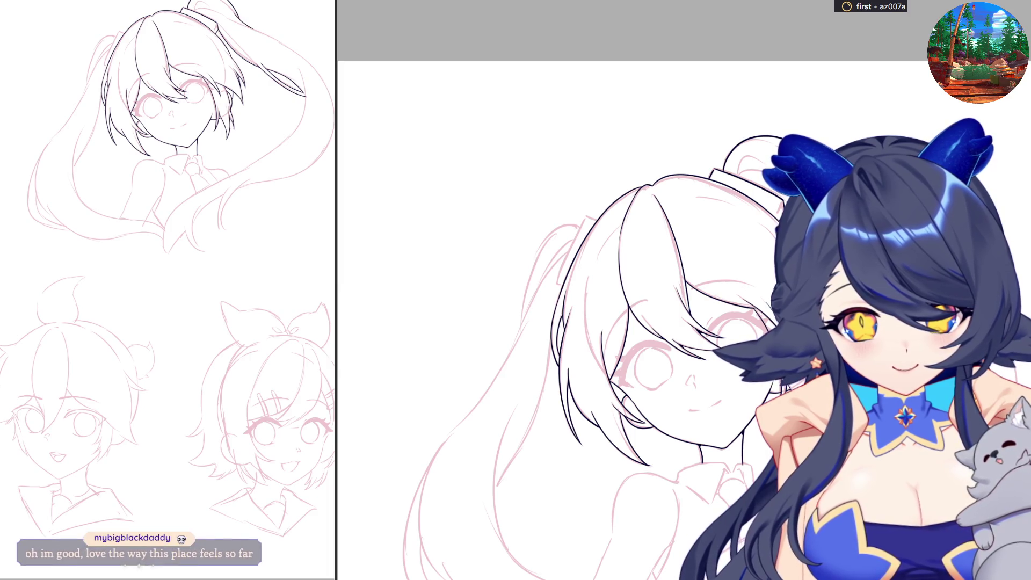
# Step: Trace the ponytail's outer curve from the hair tie downward on a smoother arc
pyautogui.moveTo(236, 27); pyautogui.dragTo(236, 194)
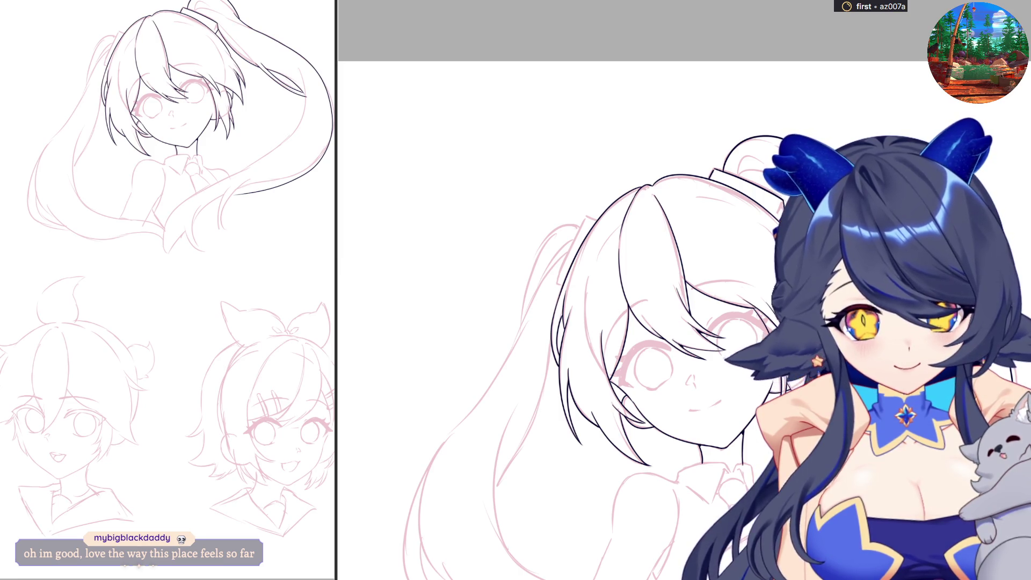
pyautogui.scroll(-2, 621, 312)
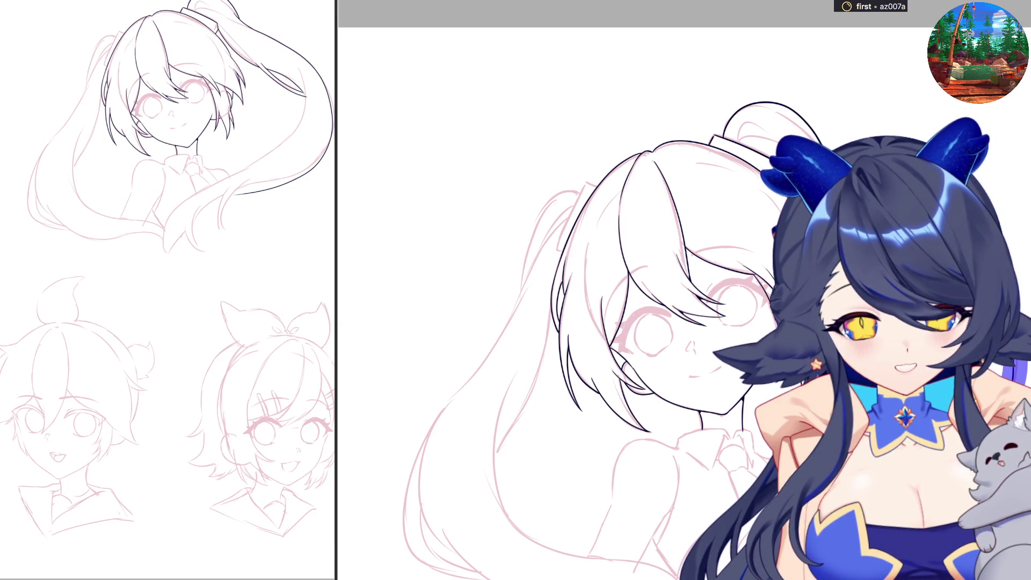
pyautogui.moveTo(322, 53); pyautogui.dragTo(219, 203)
pyautogui.hotkey('ctrl', 'z')
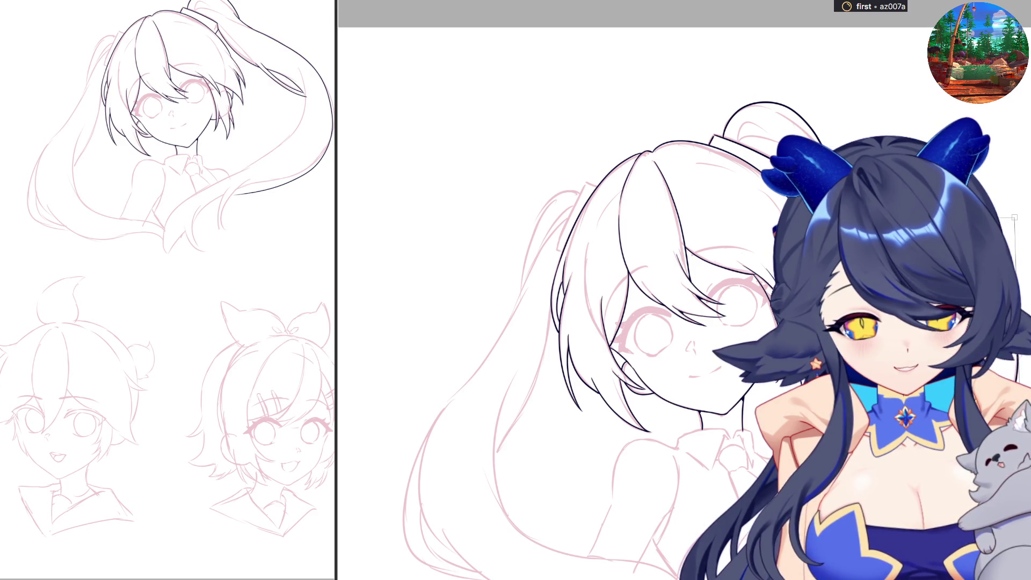
pyautogui.moveTo(301, 51); pyautogui.dragTo(236, 191)
pyautogui.press('r')
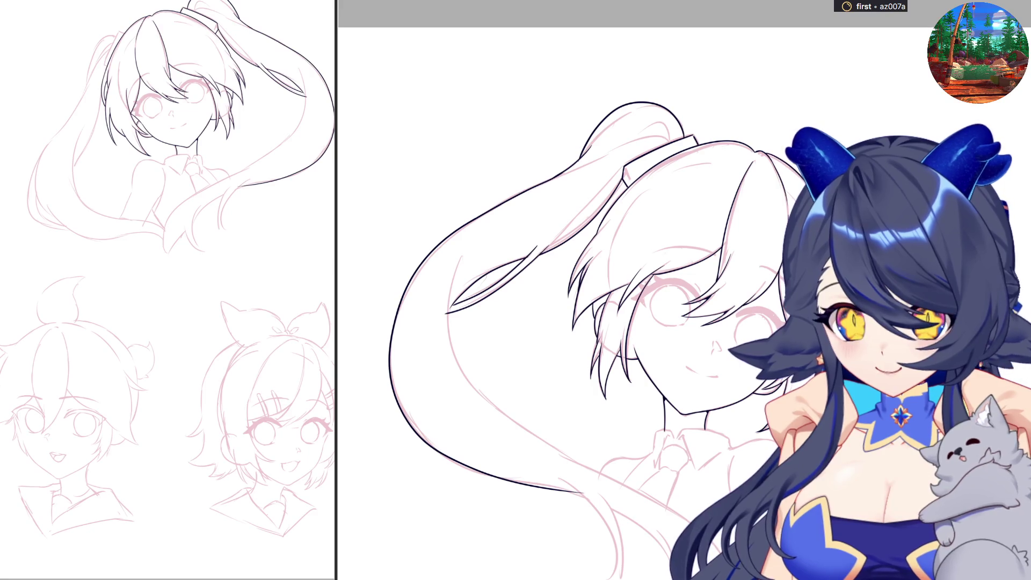
pyautogui.scroll(-5, 591, 301)
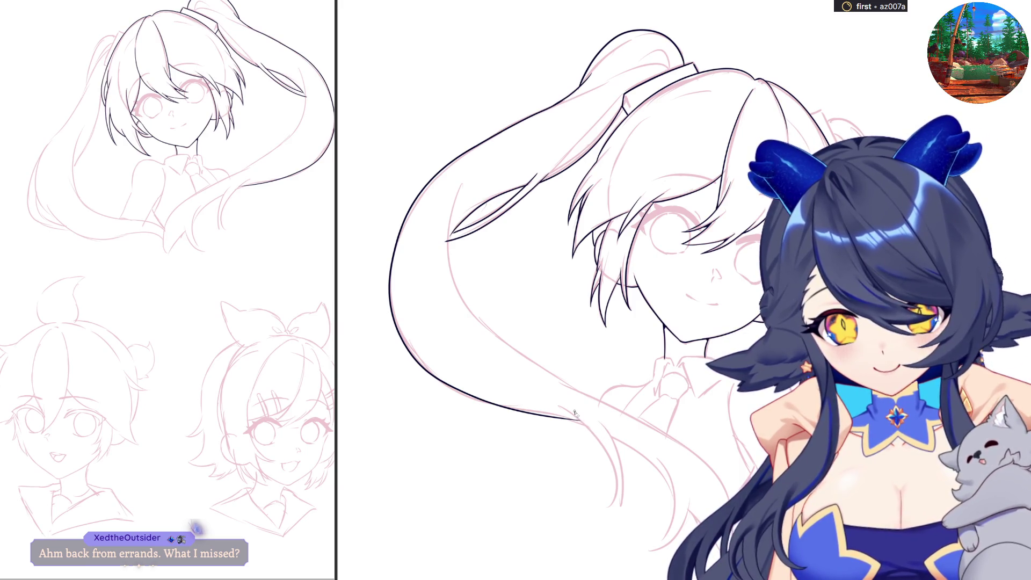
# Step: Ink a curving strand down the ponytail and thicken its lower end
pyautogui.moveTo(561, 406); pyautogui.dragTo(604, 527)
pyautogui.hotkey('ctrl', 'z')
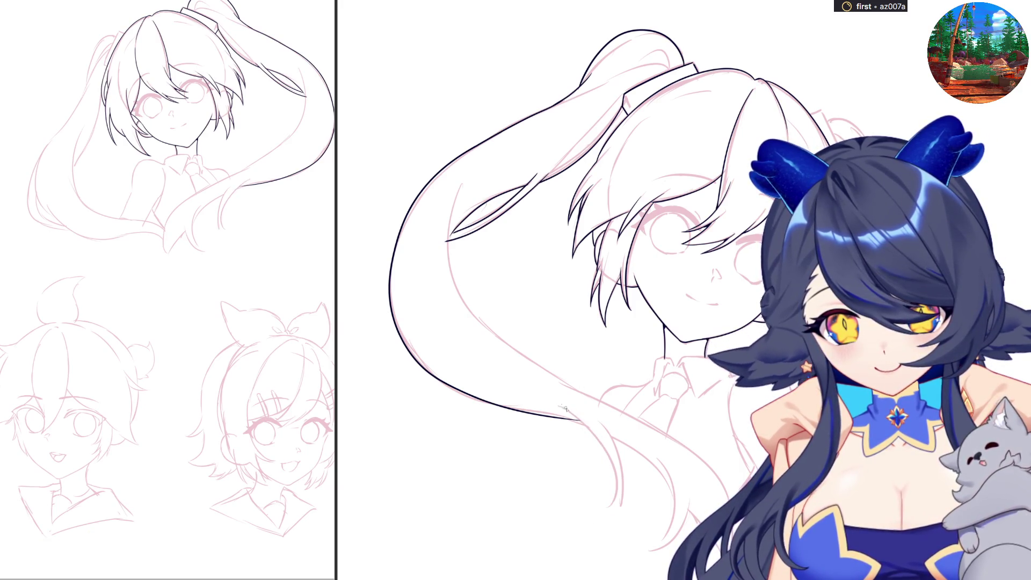
pyautogui.hotkey('ctrl', 'z')
pyautogui.moveTo(562, 406)
pyautogui.mouseDown()
pyautogui.moveTo(605, 444)
pyautogui.moveTo(594, 518)
pyautogui.mouseUp()
pyautogui.hotkey('ctrl', 'z')
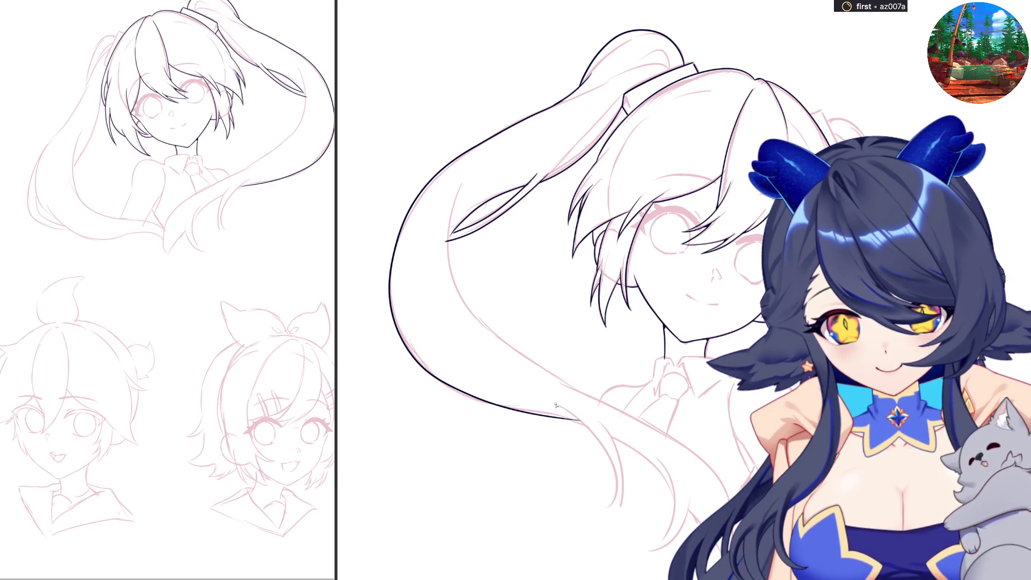
pyautogui.moveTo(559, 405)
pyautogui.mouseDown()
pyautogui.moveTo(607, 456)
pyautogui.moveTo(612, 494)
pyautogui.mouseUp()
pyautogui.hotkey('ctrl', 'z')
pyautogui.moveTo(558, 407)
pyautogui.mouseDown()
pyautogui.moveTo(613, 472)
pyautogui.moveTo(601, 515)
pyautogui.moveTo(620, 486)
pyautogui.moveTo(609, 430)
pyautogui.mouseUp()
pyautogui.hotkey('ctrl', 'z')
pyautogui.moveTo(605, 518); pyautogui.dragTo(615, 446)
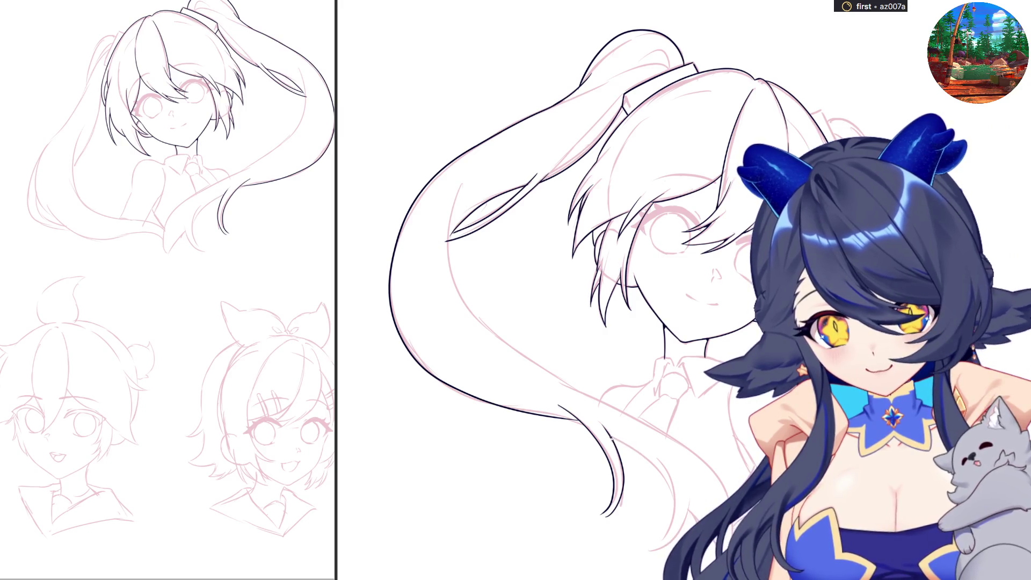
# Step: Ink the ponytail tip strands, flipping the canvas horizontally while working
pyautogui.press('h')
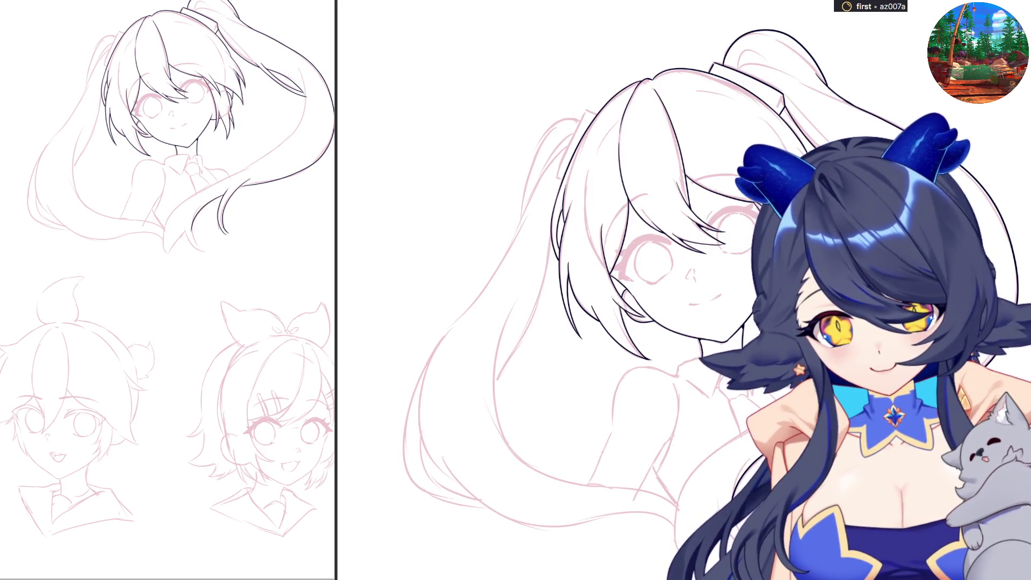
pyautogui.moveTo(720, 456); pyautogui.dragTo(737, 521)
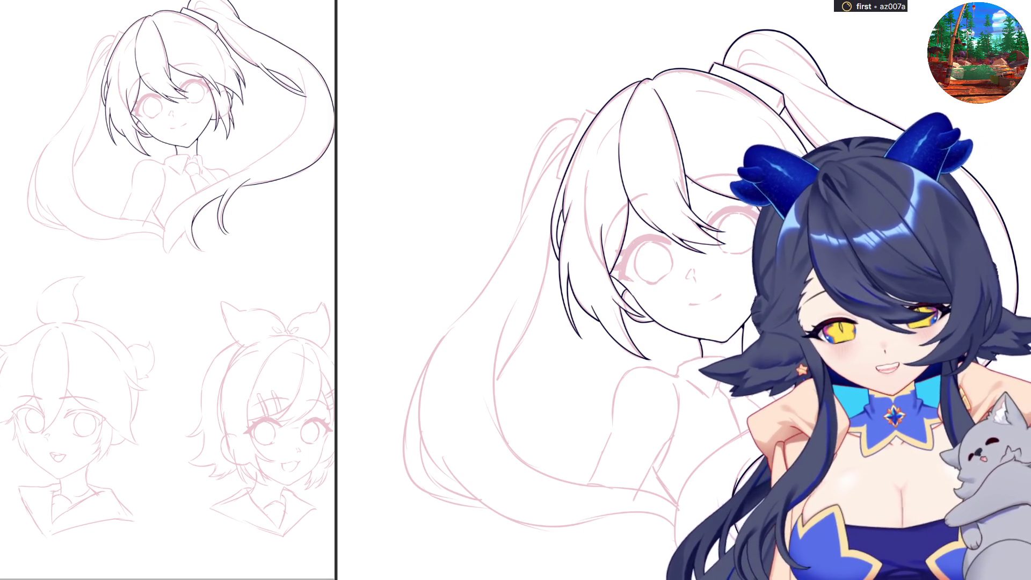
pyautogui.moveTo(719, 499); pyautogui.dragTo(720, 505)
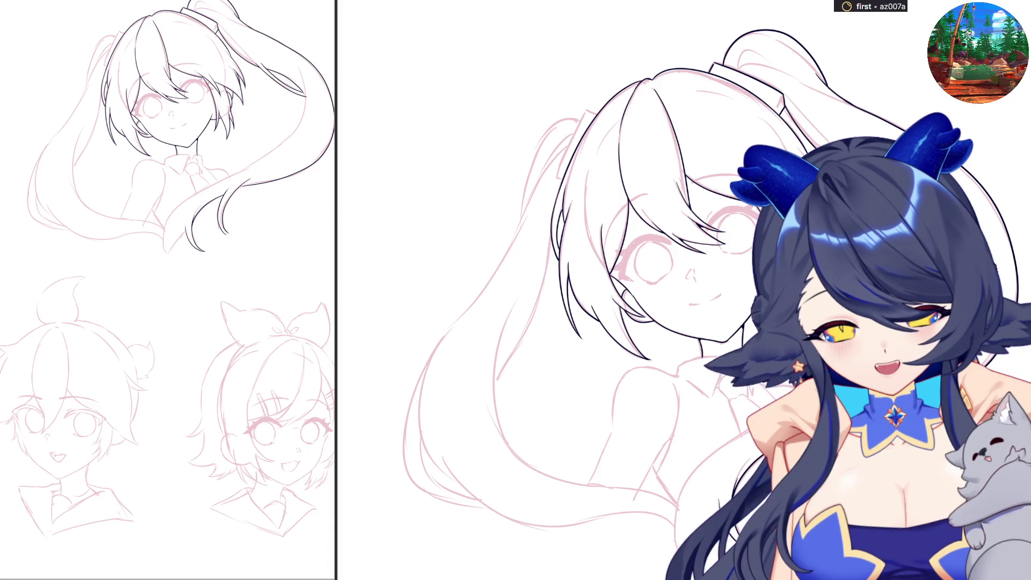
pyautogui.press('h')
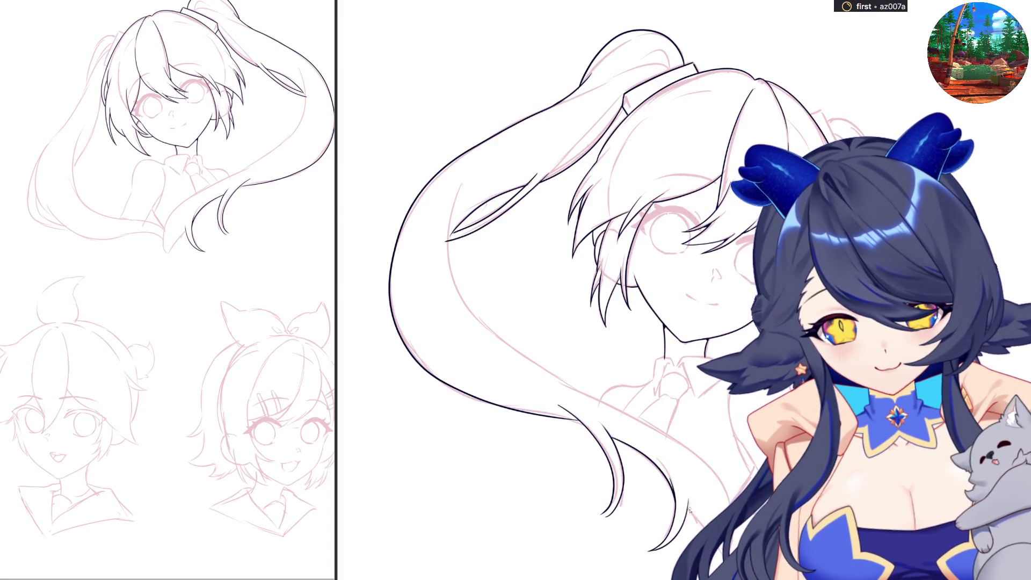
pyautogui.moveTo(717, 468); pyautogui.dragTo(735, 516)
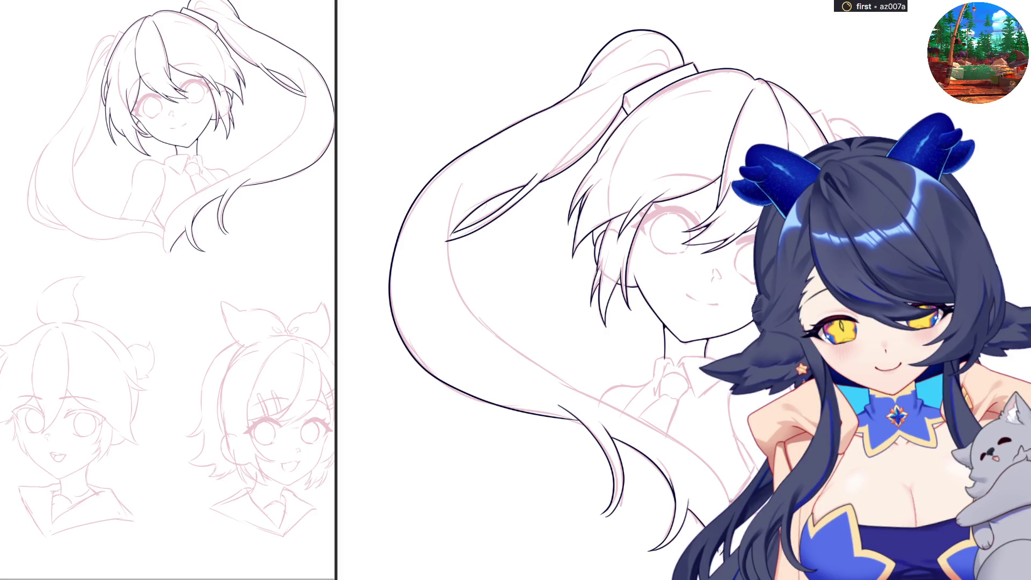
pyautogui.moveTo(722, 441); pyautogui.dragTo(720, 478)
pyautogui.press('h')
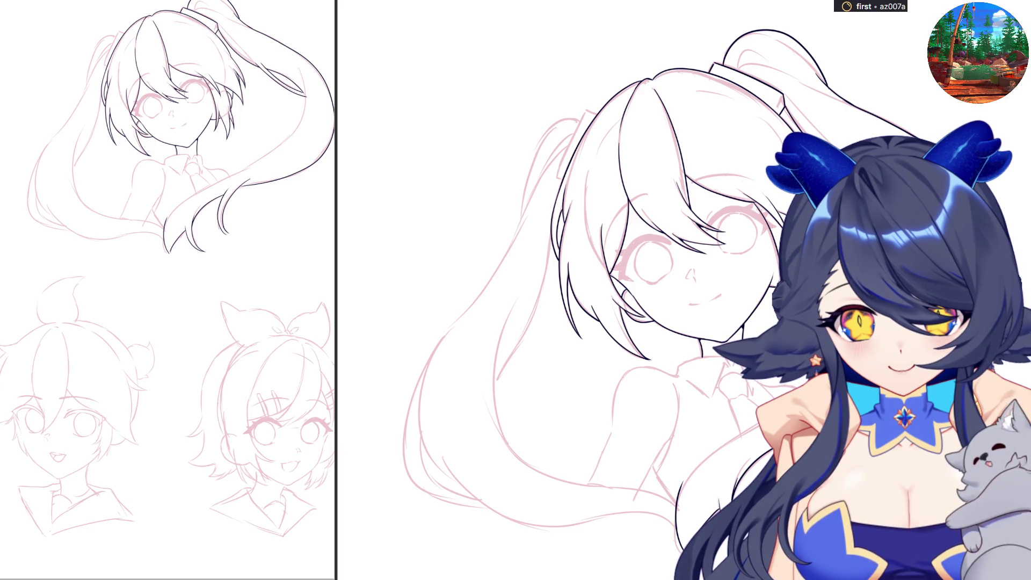
# Step: With the canvas mirrored, ink the inner ponytail line down toward the tip
pyautogui.press('h')
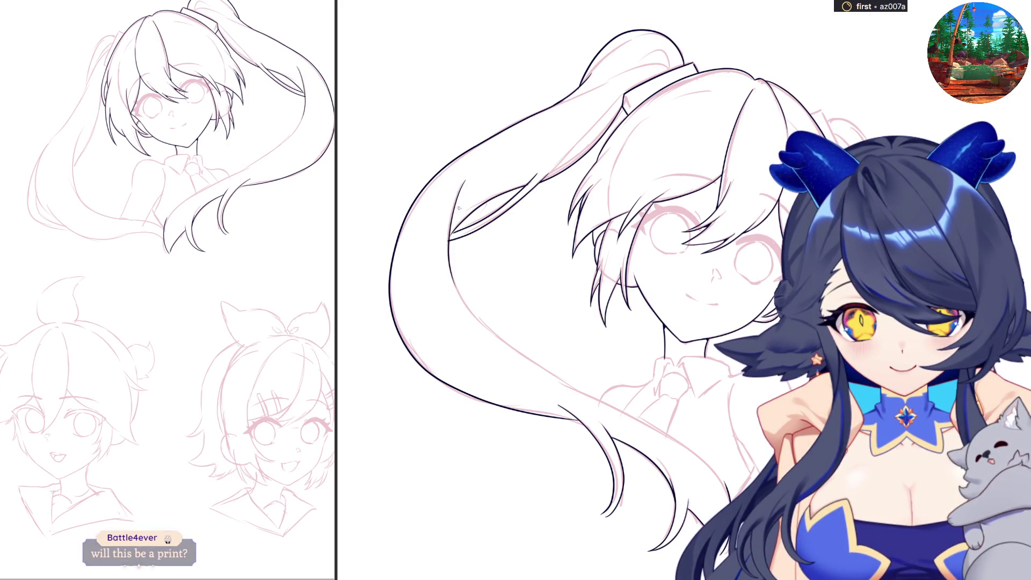
pyautogui.moveTo(458, 198); pyautogui.dragTo(449, 278)
pyautogui.hotkey('ctrl', 'z')
pyautogui.moveTo(456, 195)
pyautogui.mouseDown()
pyautogui.moveTo(449, 262)
pyautogui.moveTo(495, 337)
pyautogui.mouseUp()
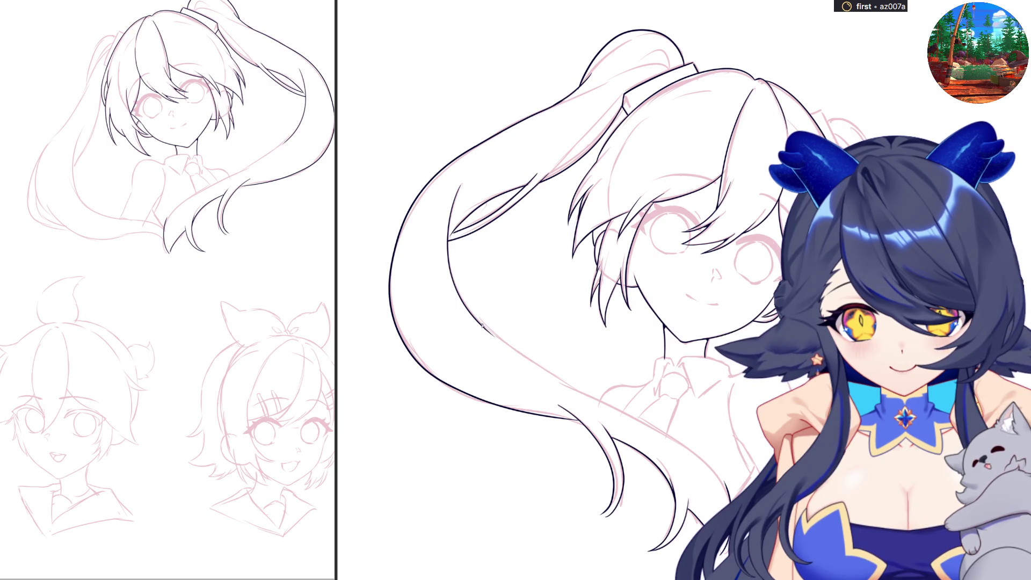
pyautogui.moveTo(510, 350)
pyautogui.mouseDown()
pyautogui.moveTo(607, 402)
pyautogui.moveTo(593, 397)
pyautogui.moveTo(709, 478)
pyautogui.mouseUp()
pyautogui.hotkey('ctrl', 'z')
# Step: Retry the lower ponytail stroke, then flip the view twice to check the lineart
pyautogui.hotkey('ctrl', 'z')
pyautogui.moveTo(571, 386)
pyautogui.mouseDown()
pyautogui.moveTo(676, 439)
pyautogui.moveTo(613, 404)
pyautogui.moveTo(718, 485)
pyautogui.mouseUp()
pyautogui.hotkey('ctrl', 'z')
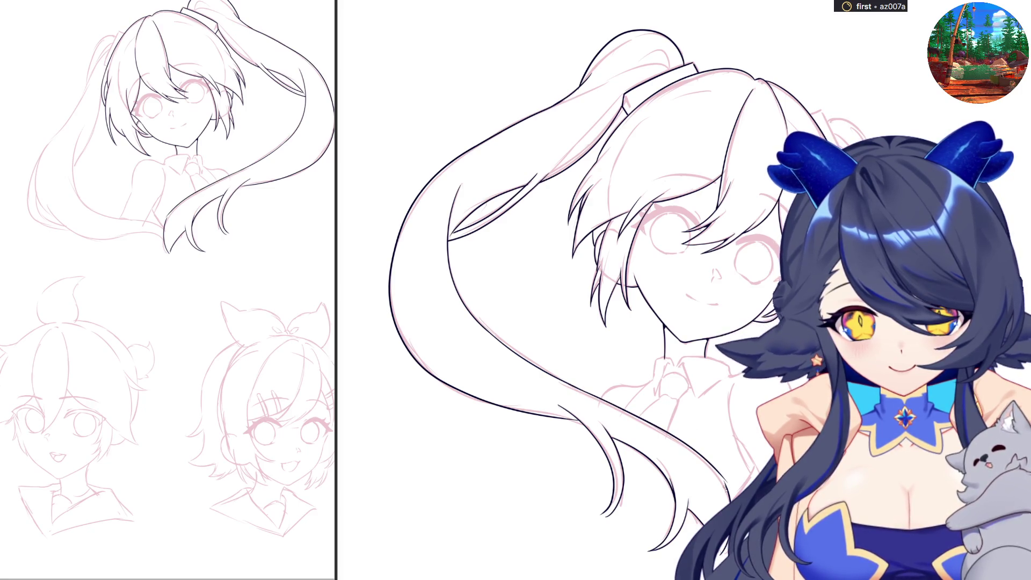
pyautogui.hotkey('ctrl', 'z')
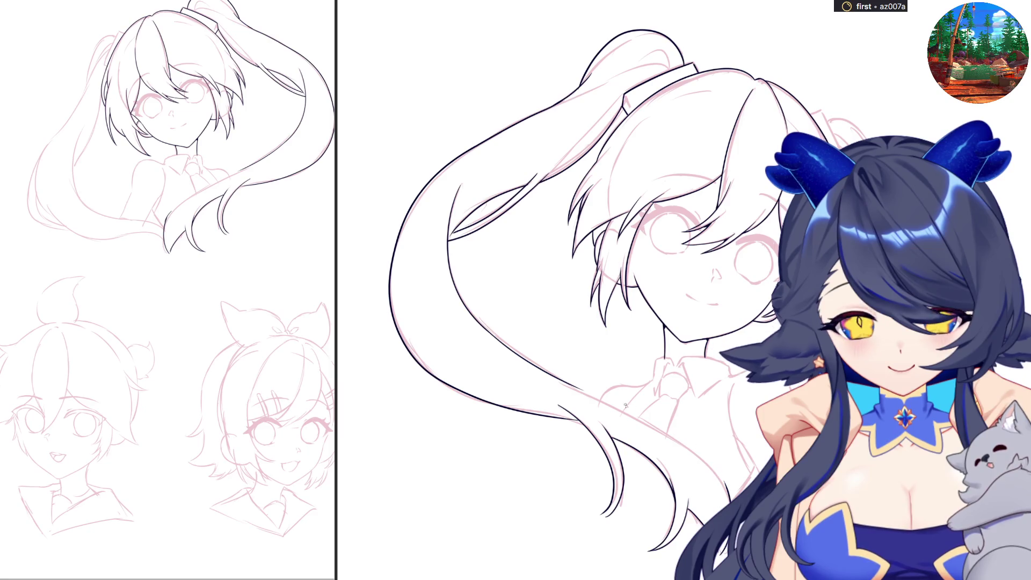
pyautogui.moveTo(567, 384)
pyautogui.mouseDown()
pyautogui.moveTo(696, 450)
pyautogui.moveTo(719, 485)
pyautogui.mouseUp()
pyautogui.hotkey('ctrl', 'z')
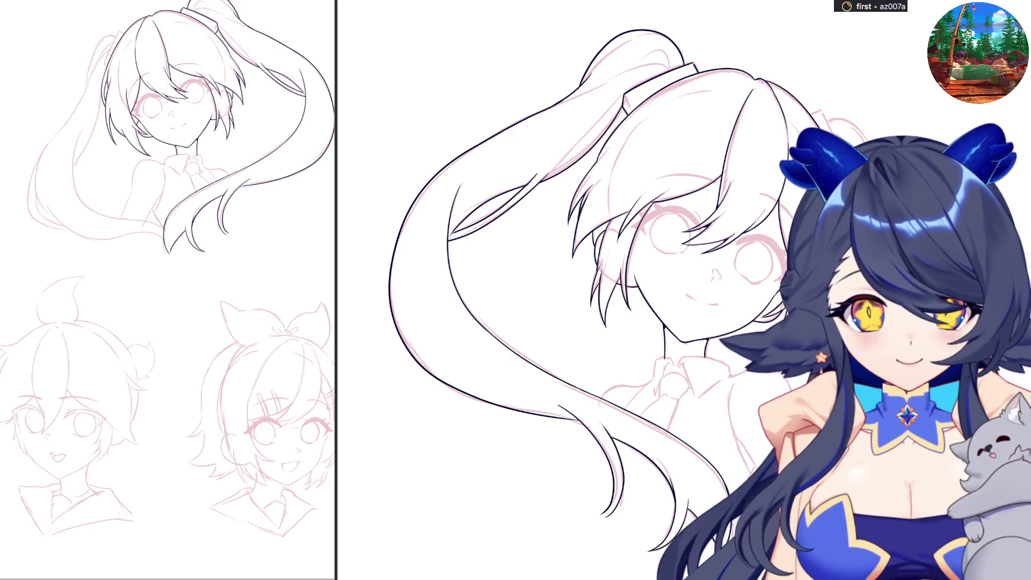
pyautogui.press('h')
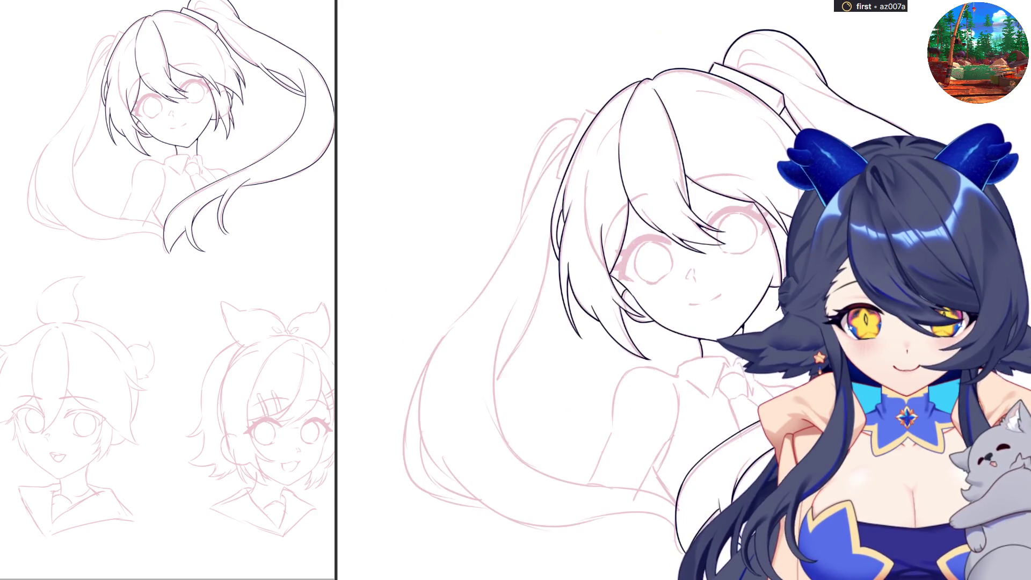
pyautogui.press('h')
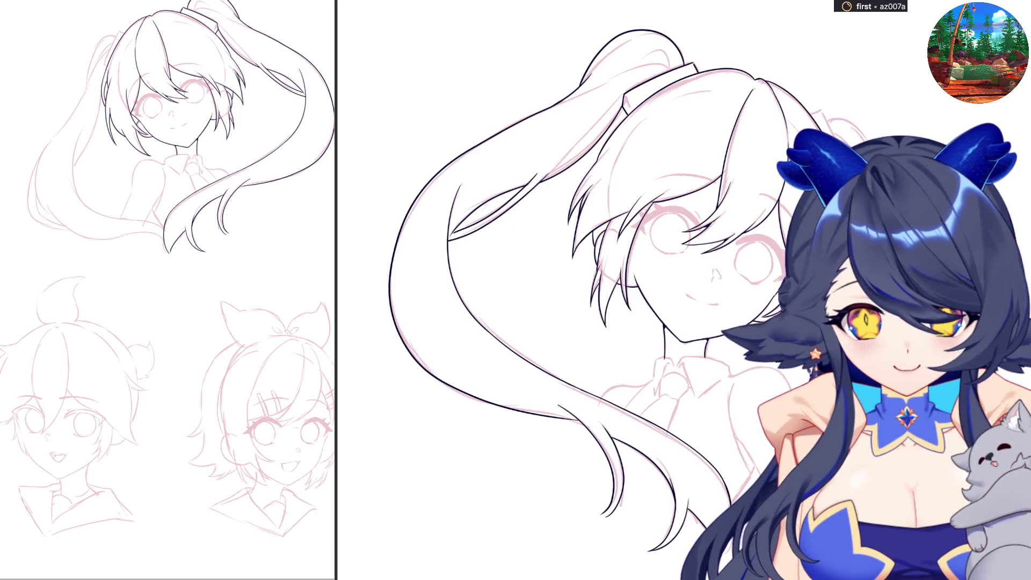
pyautogui.scroll(2, 618, 428)
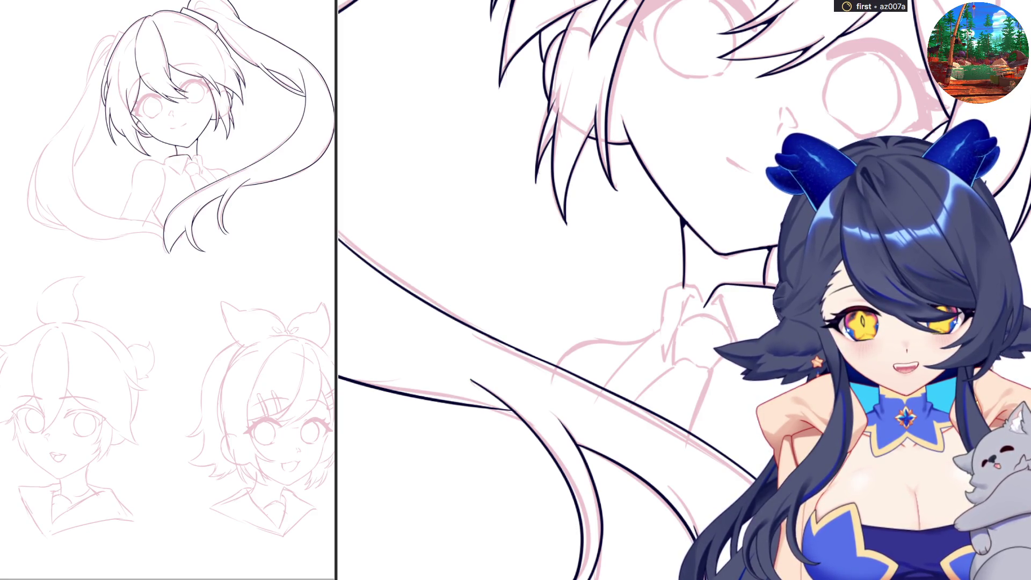
# Step: Ink the collar line below the neck, redoing the first attempt, then rotate the canvas
pyautogui.scroll(-2, 596, 300)
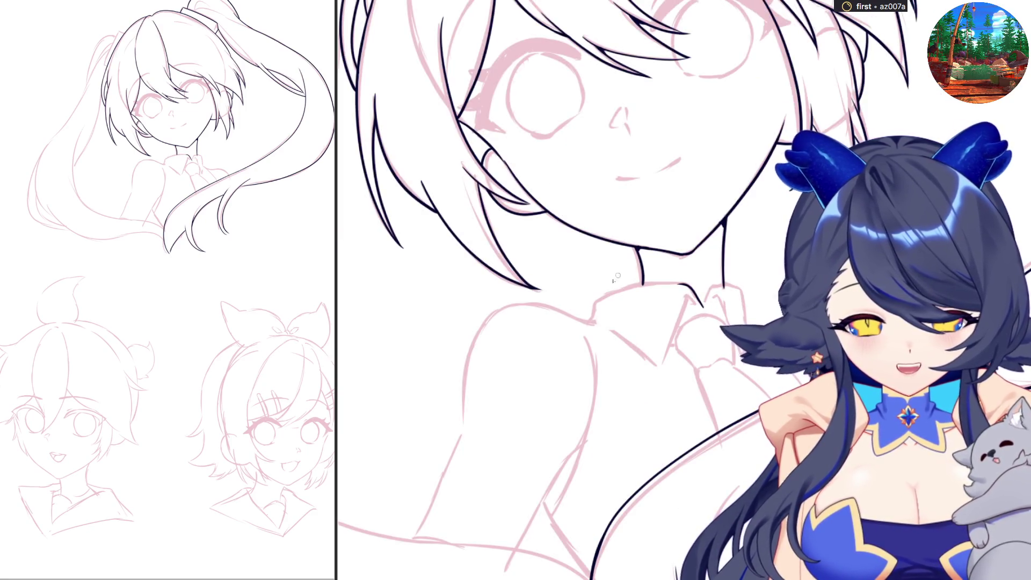
pyautogui.moveTo(596, 300); pyautogui.dragTo(659, 281)
pyautogui.hotkey('ctrl', 'z')
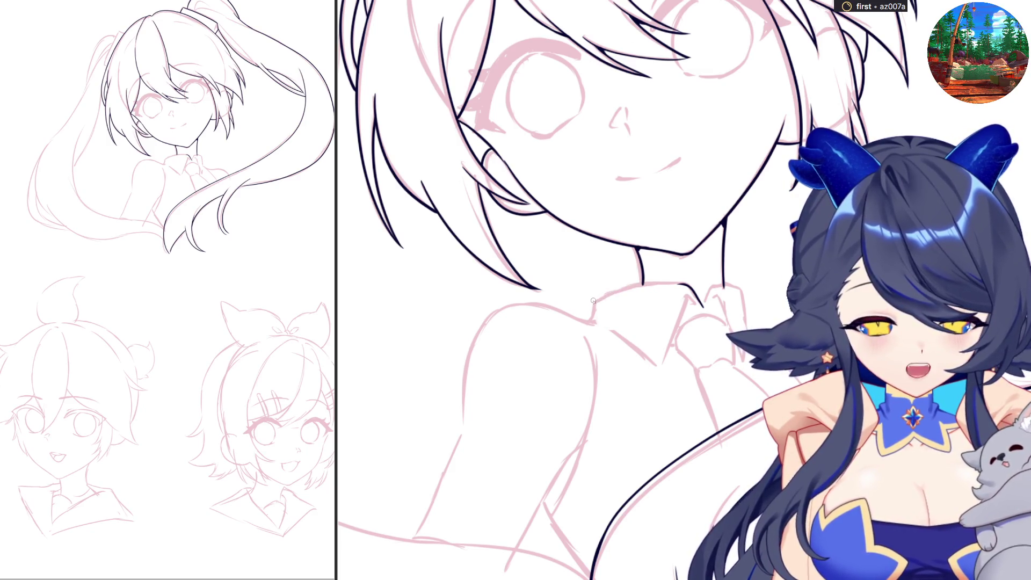
pyautogui.moveTo(592, 300); pyautogui.dragTo(687, 284)
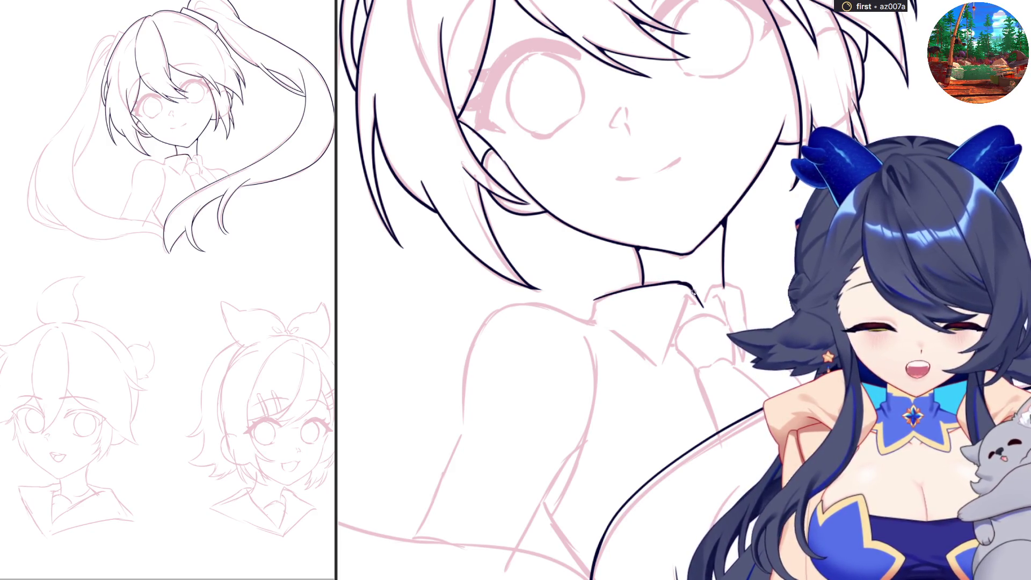
pyautogui.moveTo(683, 304); pyautogui.dragTo(741, 343)
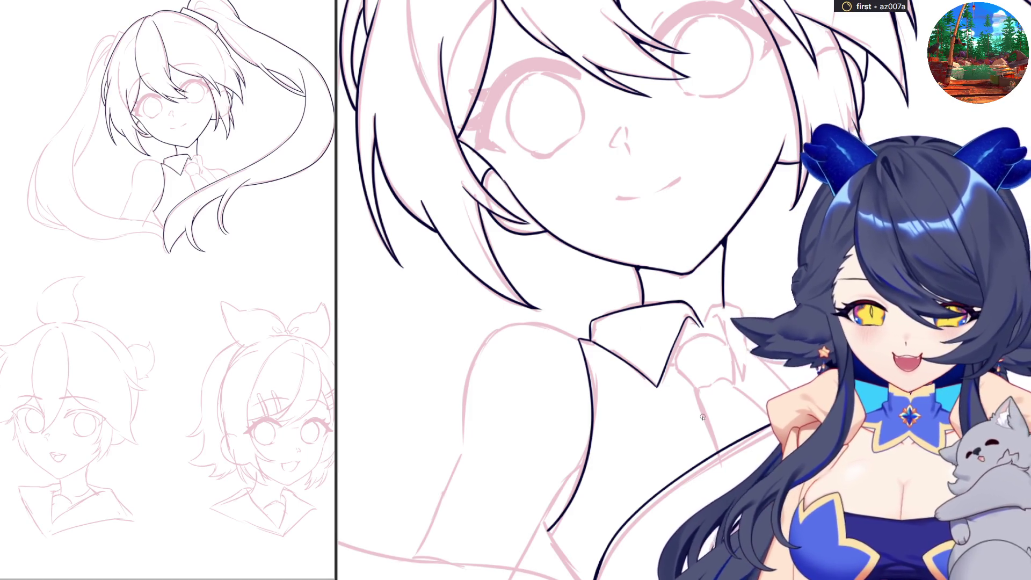
pyautogui.scroll(1, 636, 403)
# Step: Ink both pointed shirt-collar flaps on either side of the neck in black
pyautogui.scroll(1, 583, 353)
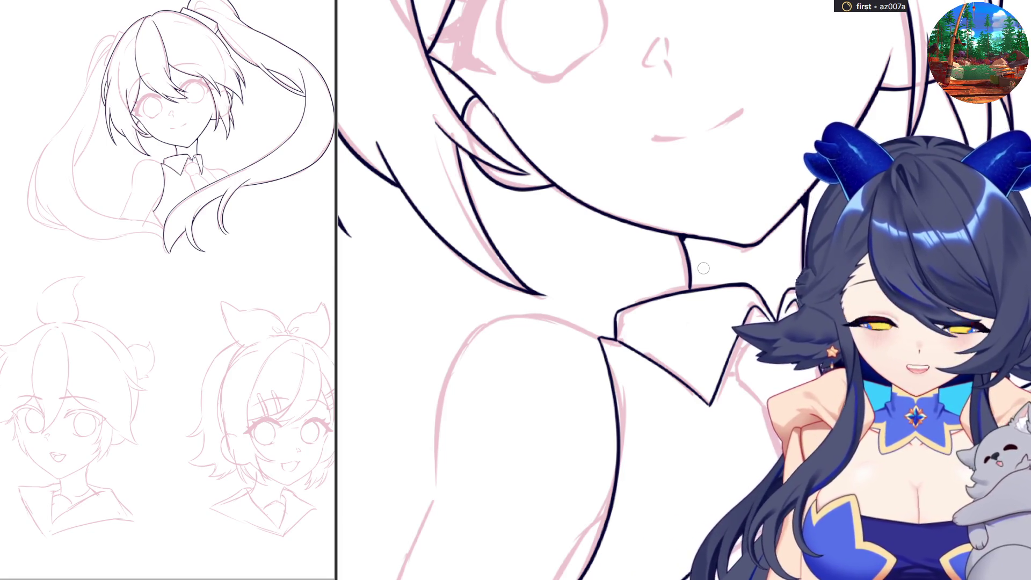
pyautogui.scroll(-2, 704, 269)
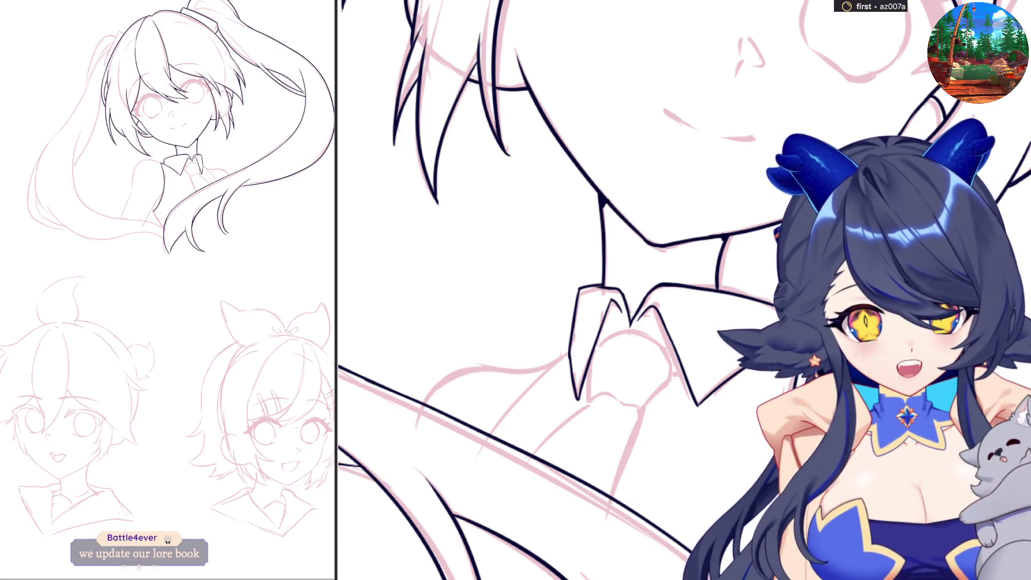
pyautogui.scroll(5, 538, 290)
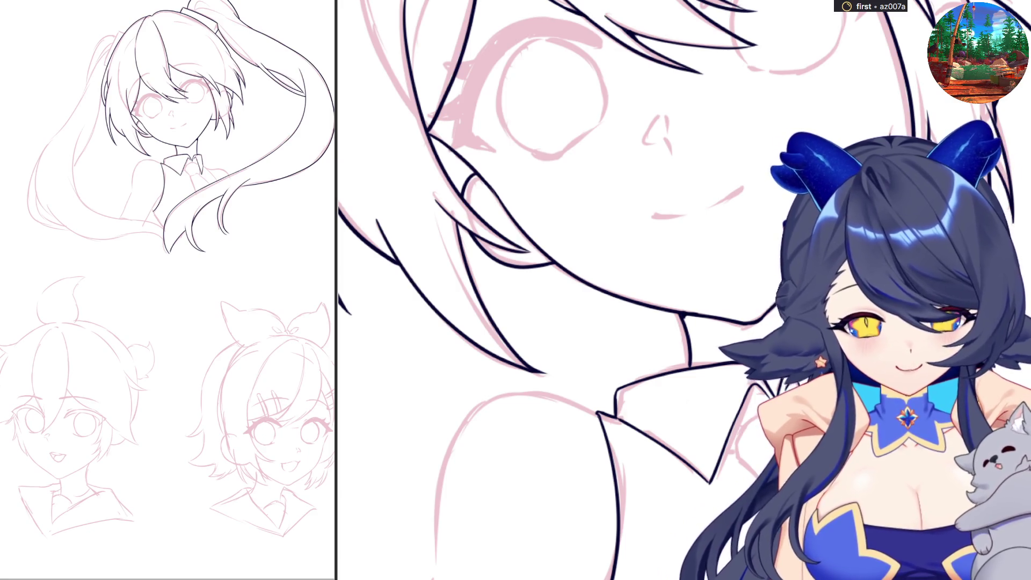
# Step: Trace a black line from the collar down along the shoulder and torso edge
pyautogui.scroll(-5, 538, 290)
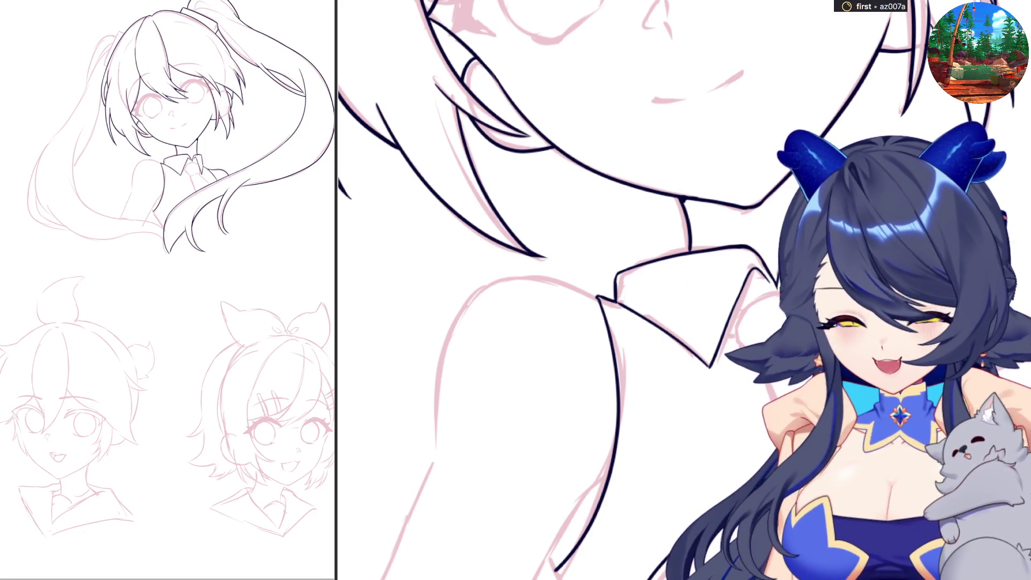
pyautogui.scroll(-1, 540, 290)
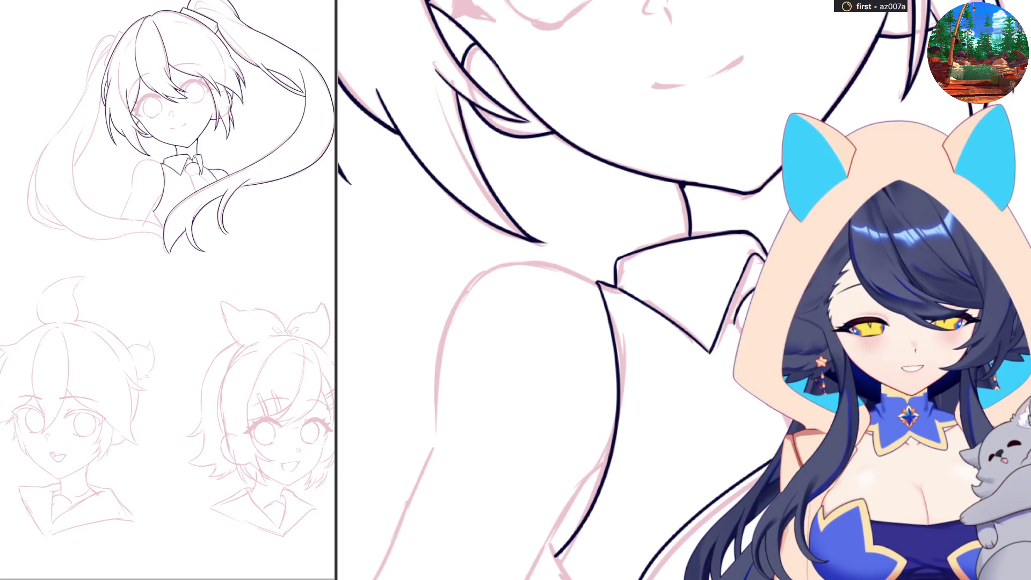
# Step: Ink a black line along the edge of the shirt collar
pyautogui.moveTo(641, 353); pyautogui.dragTo(686, 325)
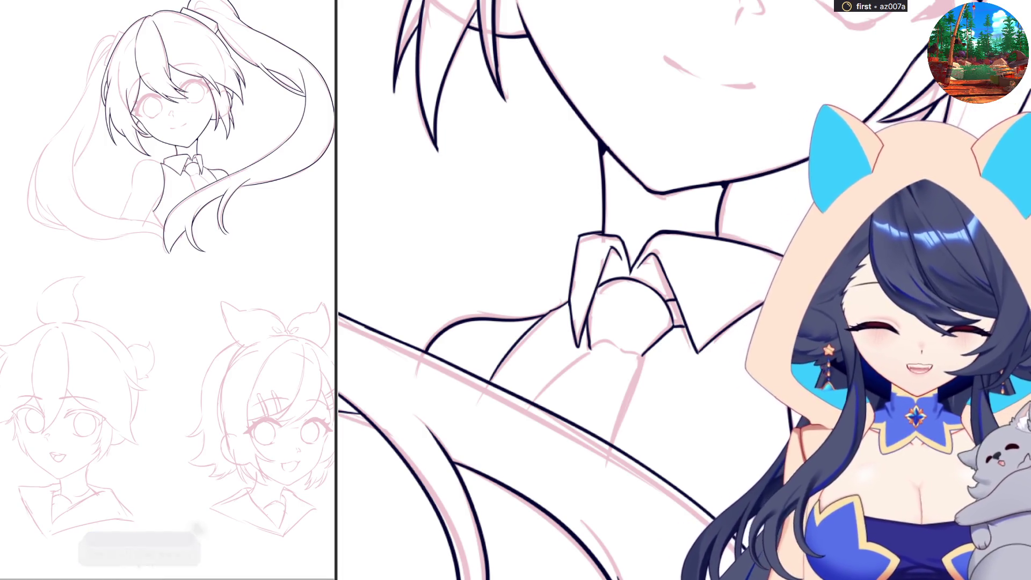
pyautogui.scroll(-2, 537, 290)
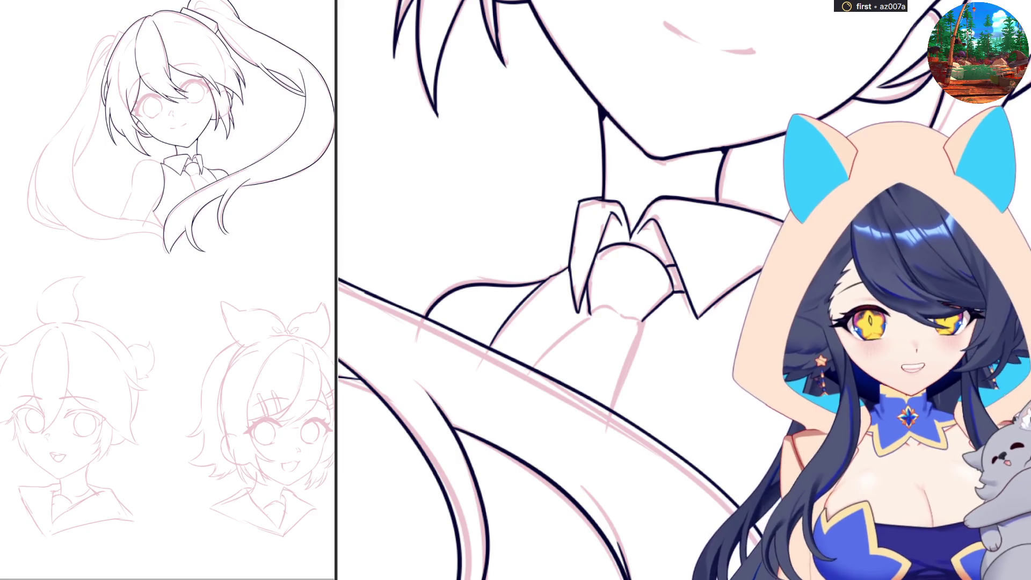
pyautogui.scroll(-1, 540, 290)
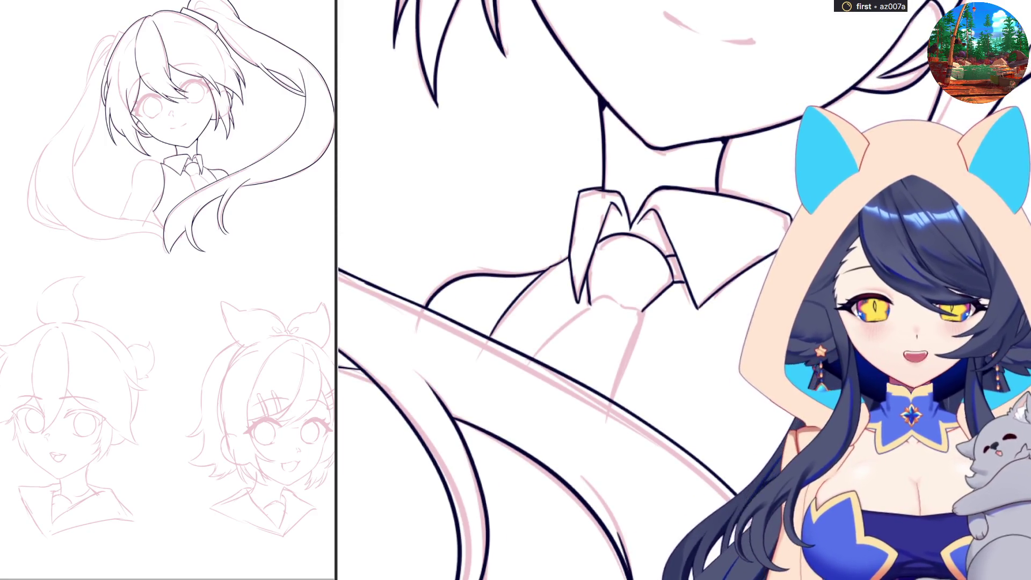
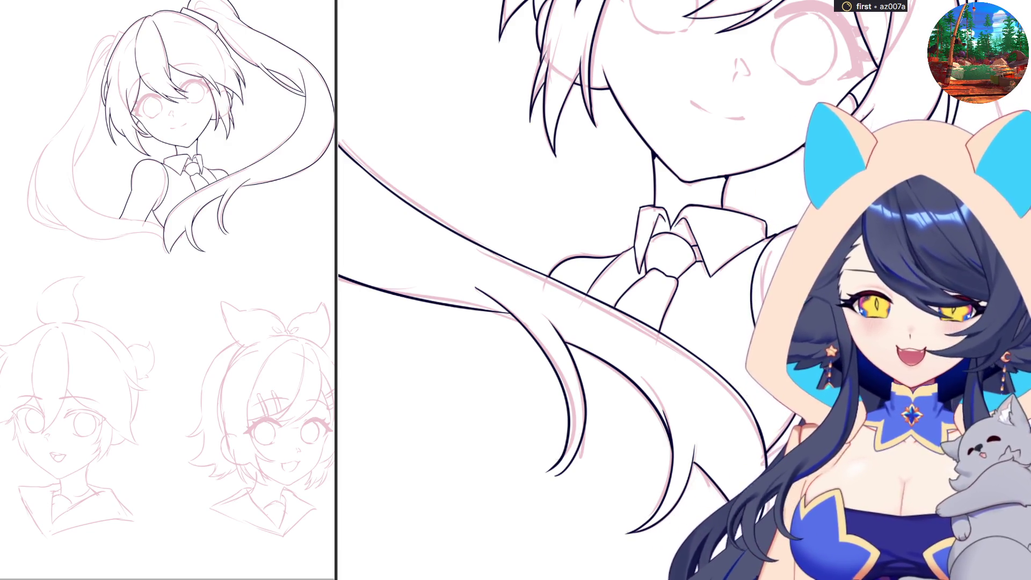
# Step: Pan down to the long left ponytail and ink a short first line on its hair outline
pyautogui.scroll(-2, 537, 268)
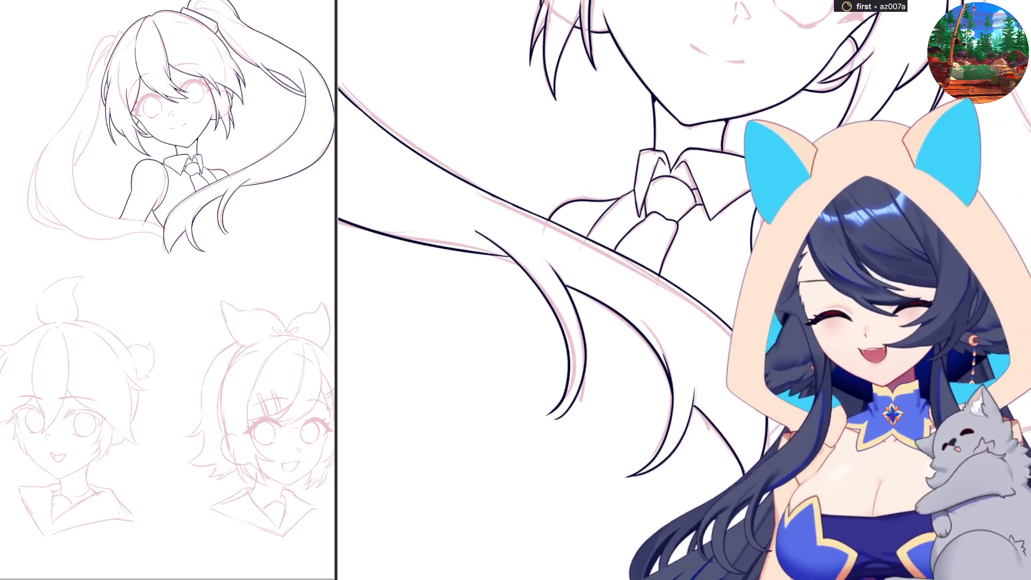
pyautogui.scroll(-5, 600, 424)
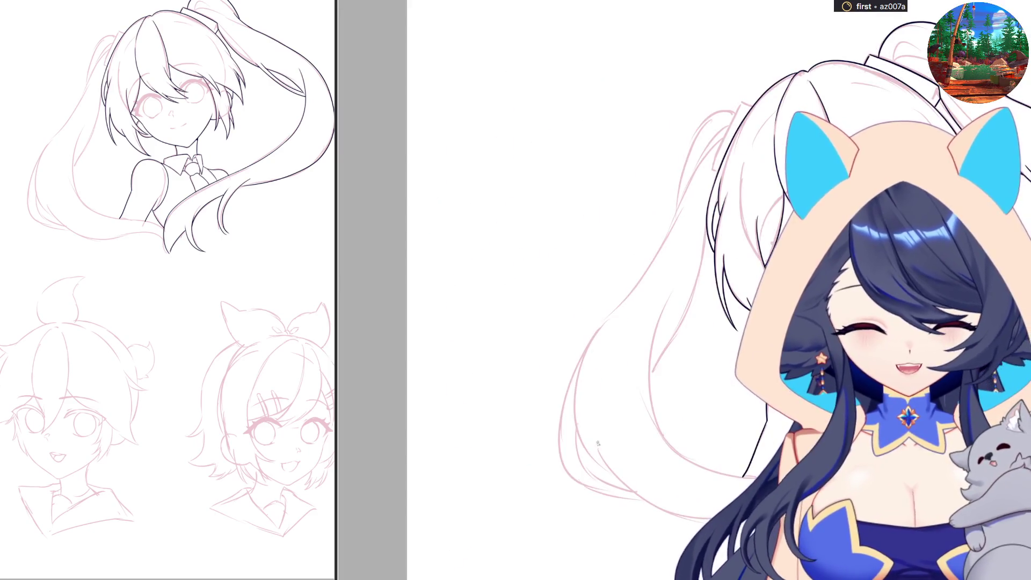
pyautogui.scroll(2, 601, 424)
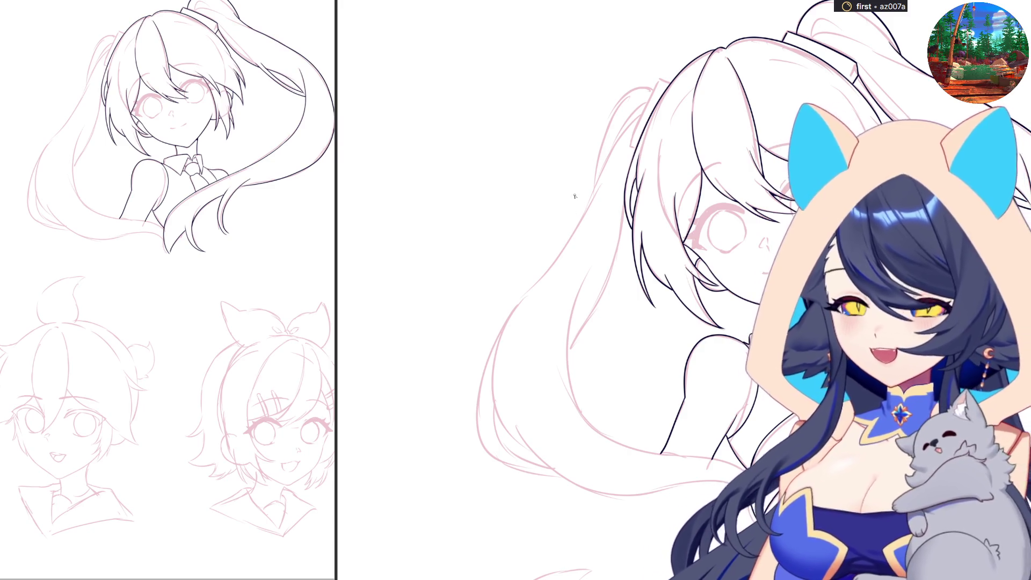
pyautogui.moveTo(626, 203); pyautogui.dragTo(622, 232)
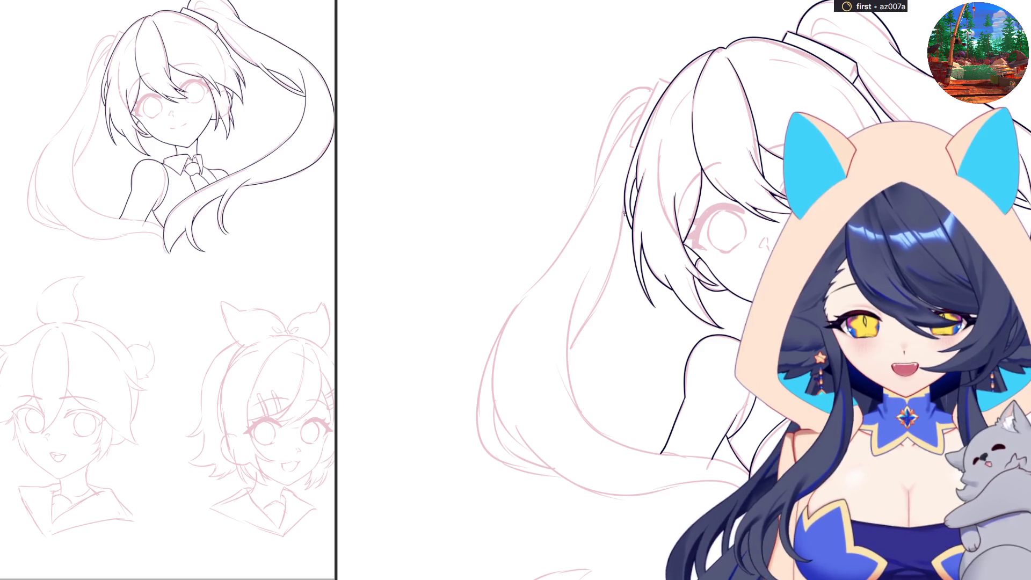
# Step: Draw a black stroke down the ponytail's outer edge, then redraw it slightly longer
pyautogui.moveTo(625, 215); pyautogui.dragTo(569, 336)
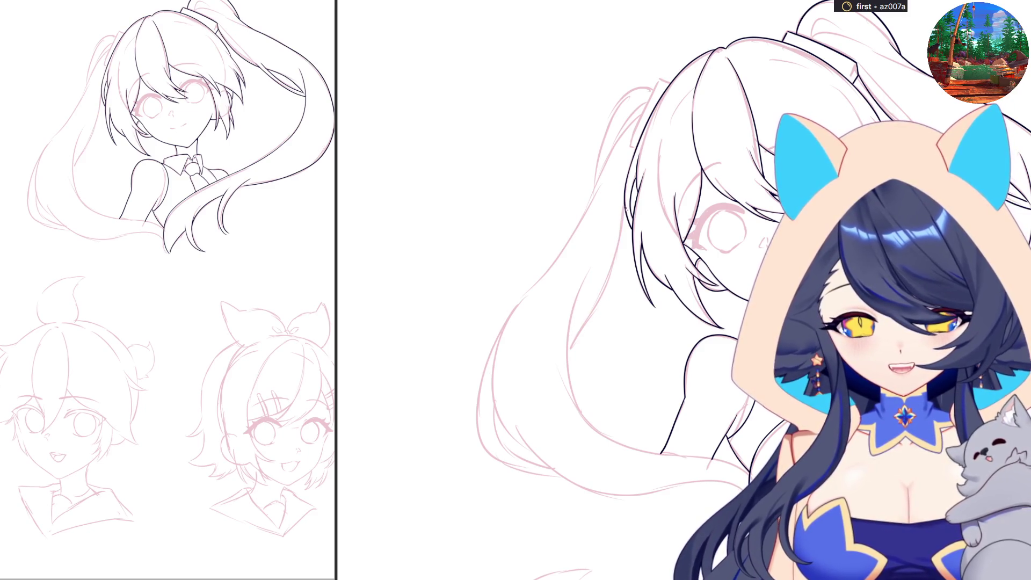
pyautogui.moveTo(627, 207)
pyautogui.mouseDown()
pyautogui.moveTo(602, 301)
pyautogui.moveTo(568, 368)
pyautogui.mouseUp()
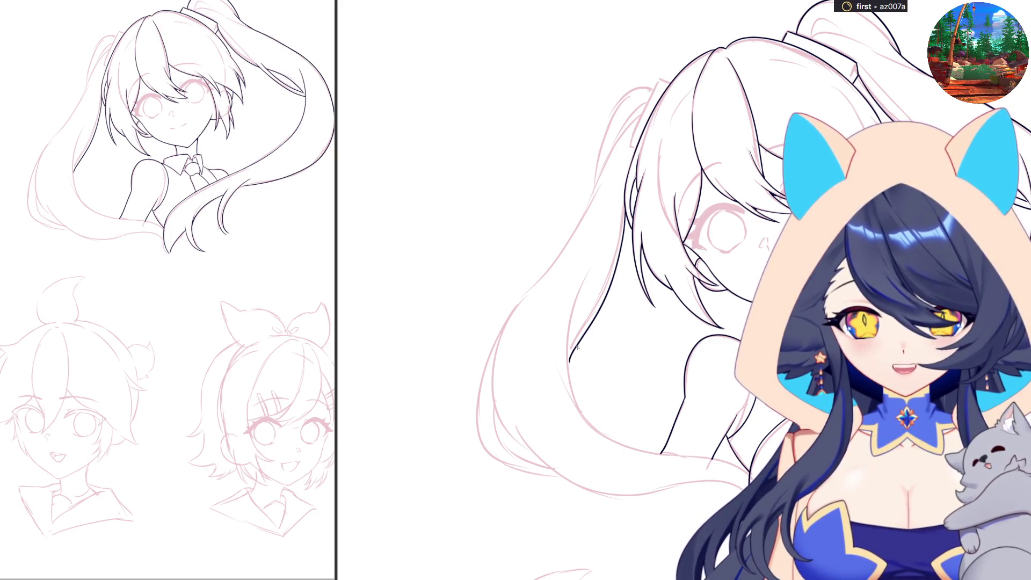
# Step: Undo and redraw the ponytail outline twice, ending with a longer line further down the hair
pyautogui.hotkey('ctrl', 'z')
pyautogui.hotkey('ctrl', 'z')
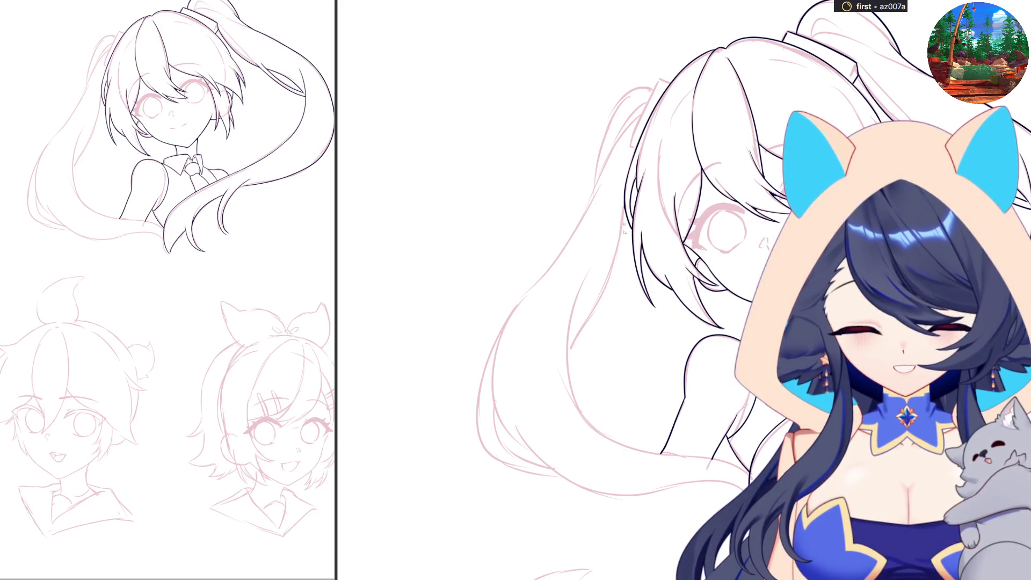
pyautogui.moveTo(625, 209); pyautogui.dragTo(567, 370)
pyautogui.hotkey('ctrl', 'z')
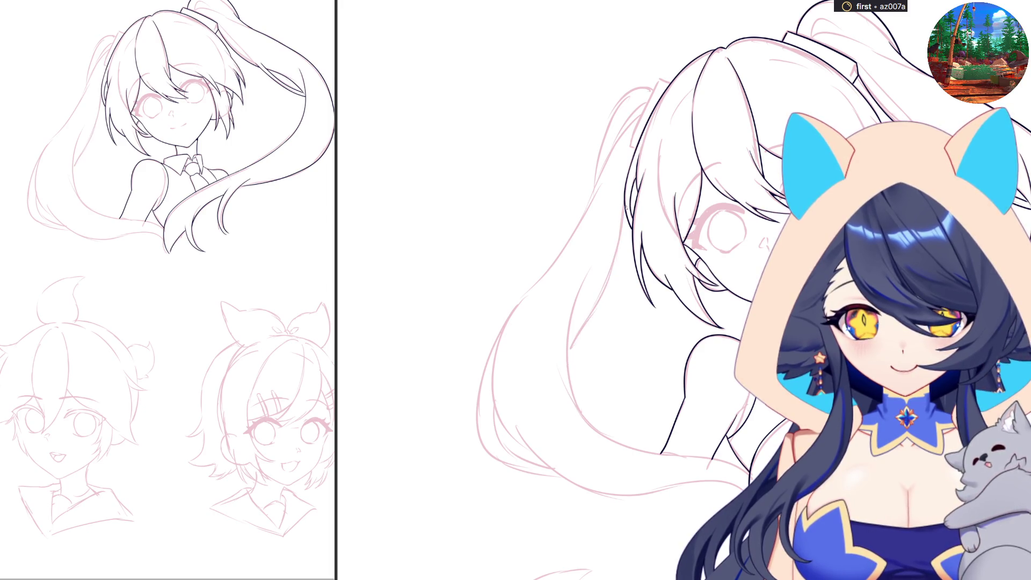
pyautogui.moveTo(625, 206)
pyautogui.mouseDown()
pyautogui.moveTo(571, 352)
pyautogui.moveTo(573, 393)
pyautogui.mouseUp()
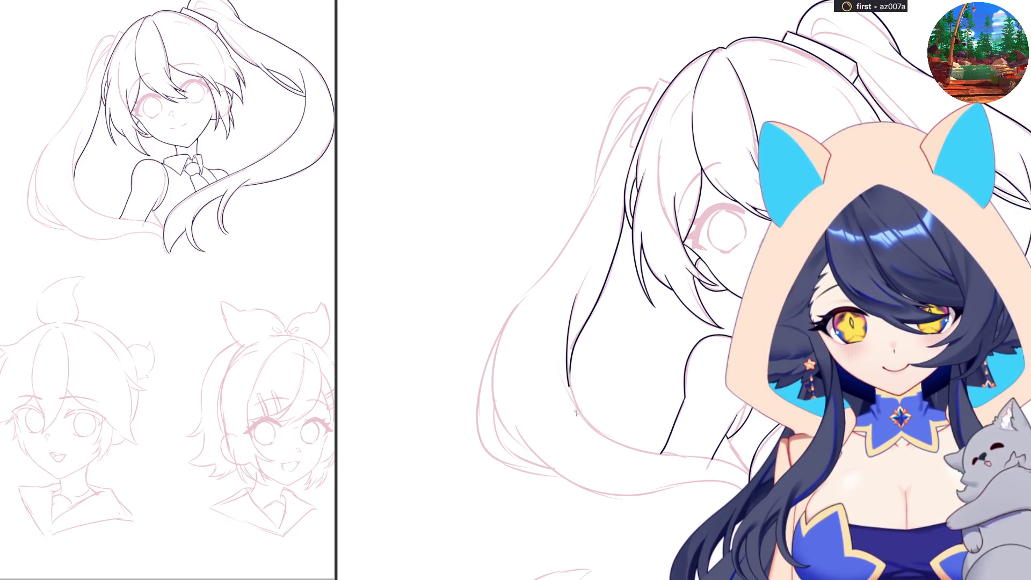
# Step: Ink around the ponytail's curving bottom, undoing and redrawing the lower curve stroke
pyautogui.moveTo(570, 324)
pyautogui.mouseDown()
pyautogui.moveTo(574, 368)
pyautogui.moveTo(613, 446)
pyautogui.moveTo(703, 460)
pyautogui.mouseUp()
pyautogui.hotkey('ctrl', 'z')
pyautogui.moveTo(603, 439); pyautogui.dragTo(709, 458)
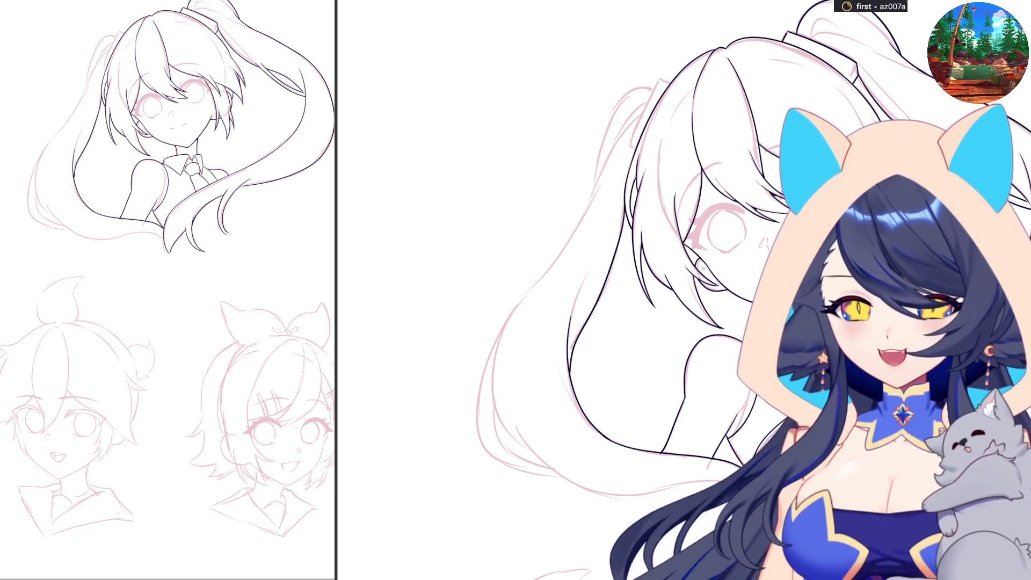
pyautogui.hotkey('ctrl', 'z')
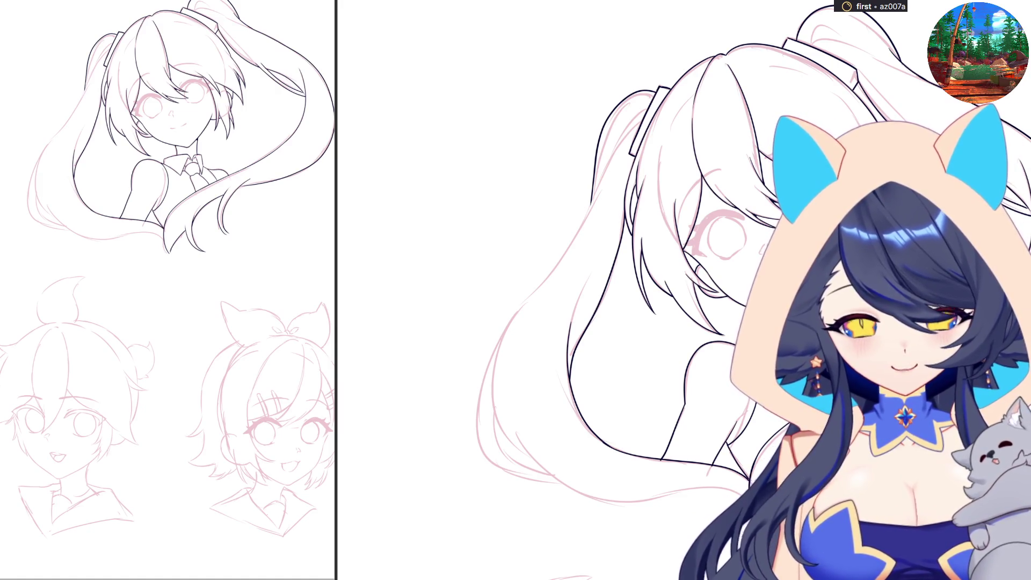
# Step: Zoom out to see the left ponytail's outer outline from the hair tie down
pyautogui.scroll(-2, 607, 269)
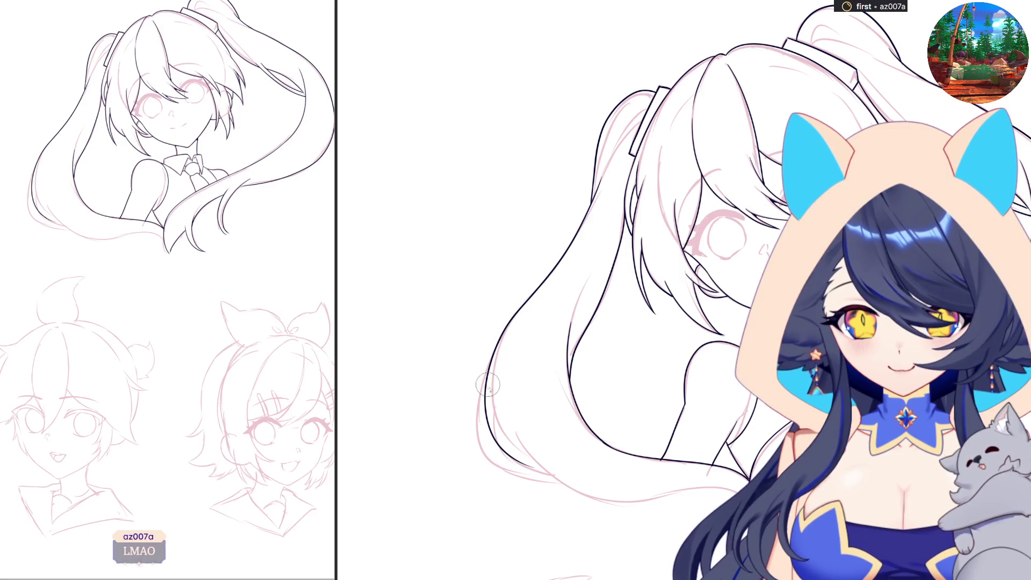
# Step: Extend the left ponytail's outer line further down, redoing one stroke
pyautogui.moveTo(499, 339)
pyautogui.mouseDown()
pyautogui.moveTo(486, 400)
pyautogui.moveTo(493, 417)
pyautogui.mouseUp()
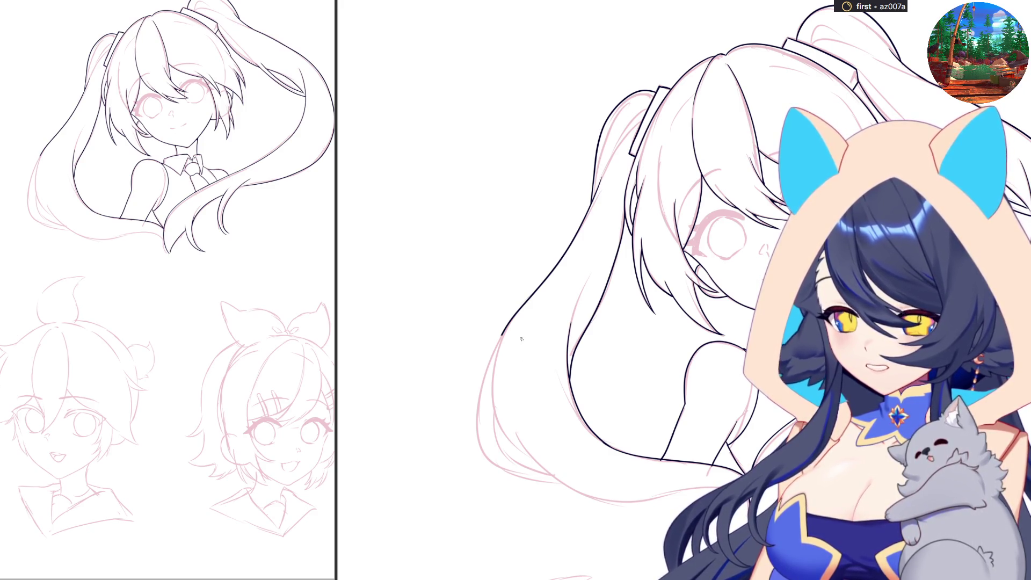
pyautogui.moveTo(503, 333)
pyautogui.mouseDown()
pyautogui.moveTo(483, 435)
pyautogui.moveTo(492, 454)
pyautogui.mouseUp()
pyautogui.hotkey('ctrl', 'z')
pyautogui.moveTo(494, 353)
pyautogui.mouseDown()
pyautogui.moveTo(491, 455)
pyautogui.moveTo(557, 475)
pyautogui.mouseUp()
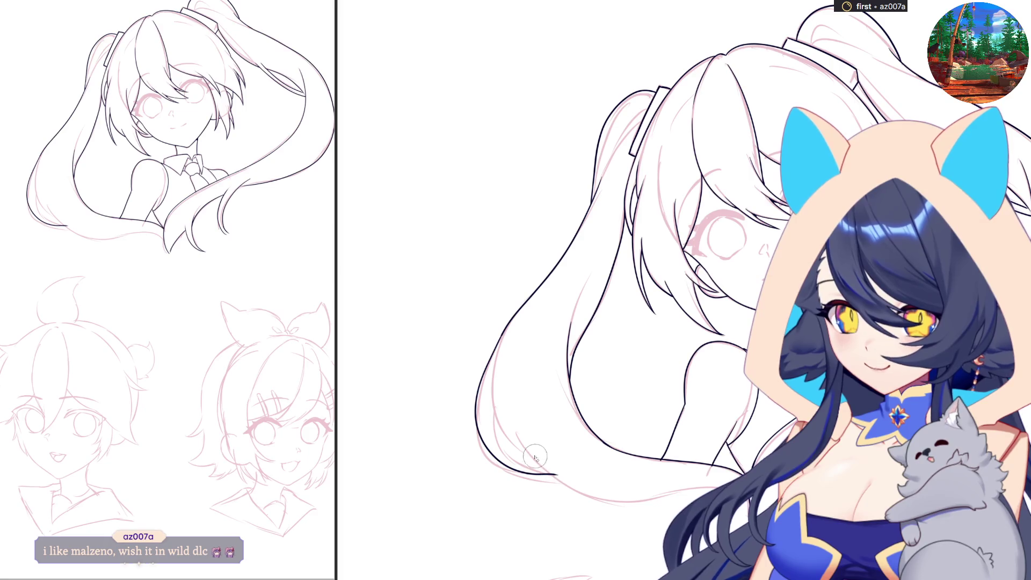
# Step: Trace the lower hair outline toward its curled tip, undoing weak strokes and adding a long final line
pyautogui.moveTo(556, 475)
pyautogui.mouseDown()
pyautogui.moveTo(518, 461)
pyautogui.moveTo(500, 410)
pyautogui.mouseUp()
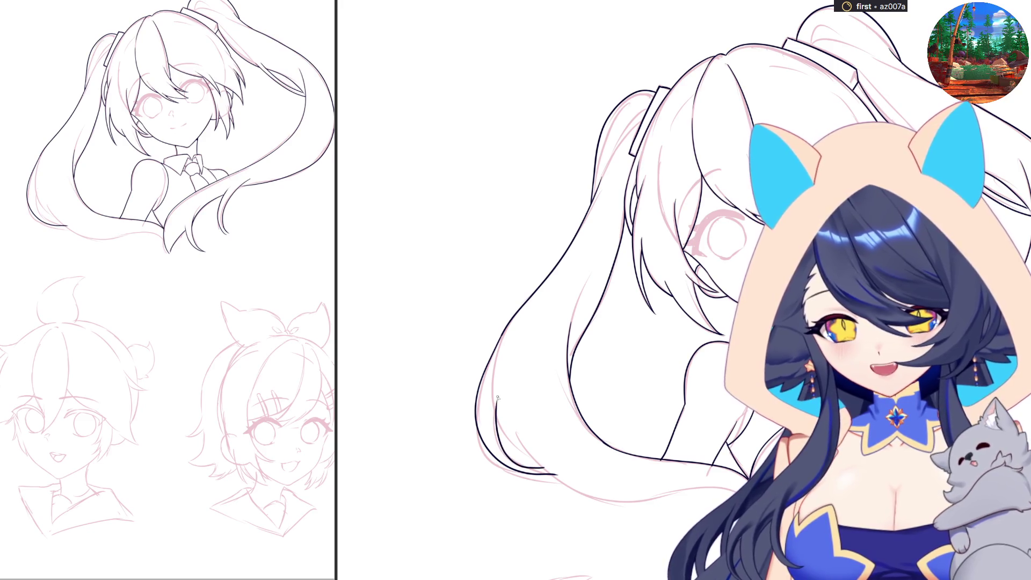
pyautogui.moveTo(540, 465)
pyautogui.mouseDown()
pyautogui.moveTo(498, 425)
pyautogui.moveTo(497, 410)
pyautogui.moveTo(529, 460)
pyautogui.mouseUp()
pyautogui.hotkey('ctrl', 'z')
pyautogui.moveTo(497, 418)
pyautogui.mouseDown()
pyautogui.moveTo(534, 463)
pyautogui.moveTo(500, 456)
pyautogui.moveTo(492, 400)
pyautogui.moveTo(533, 463)
pyautogui.mouseUp()
pyautogui.hotkey('ctrl', 'z')
pyautogui.hotkey('ctrl', 'z')
pyautogui.hotkey('ctrl', 'z')
pyautogui.hotkey('ctrl', 'z')
pyautogui.moveTo(495, 421); pyautogui.dragTo(542, 466)
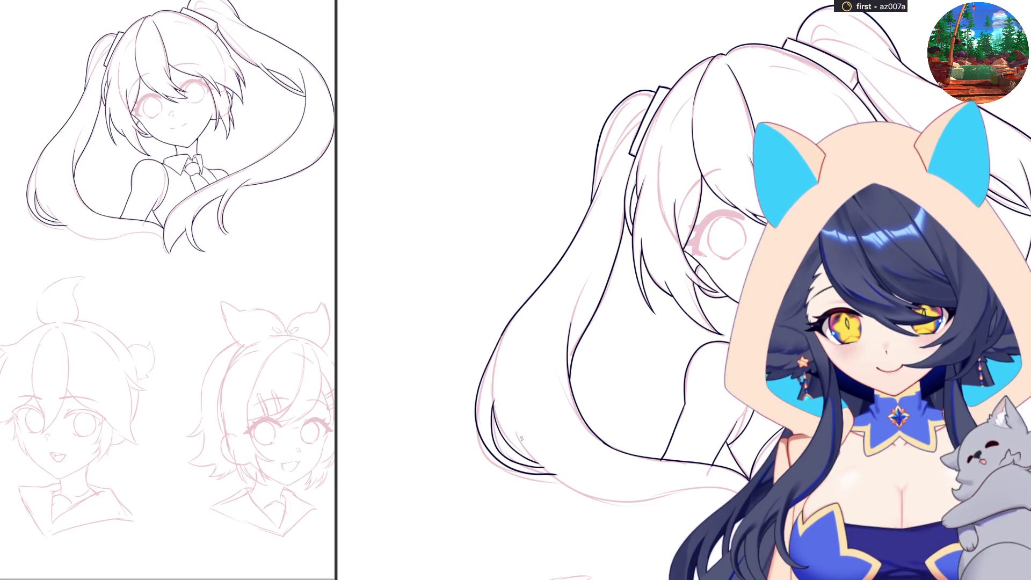
pyautogui.moveTo(521, 444); pyautogui.dragTo(634, 503)
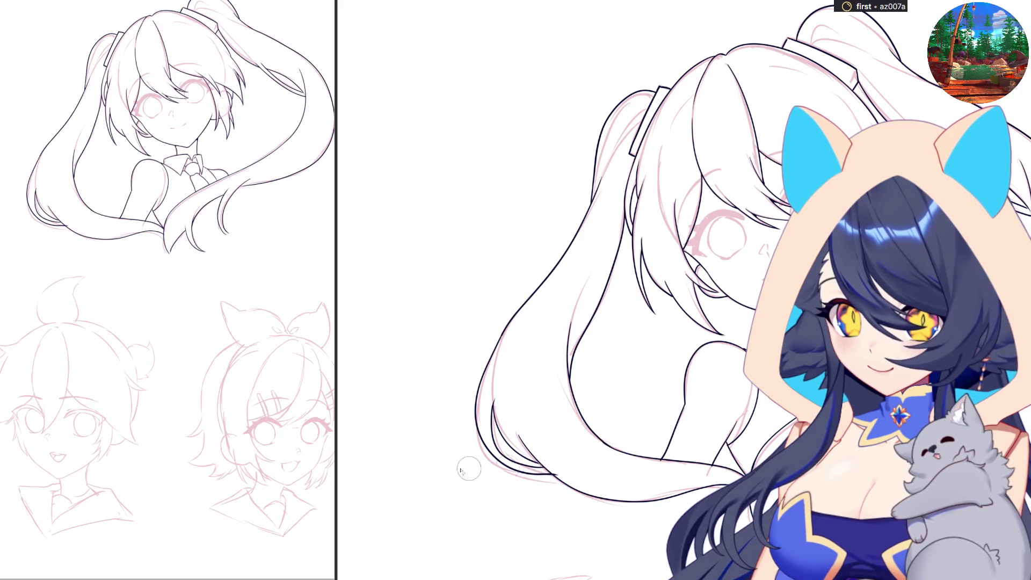
# Step: Shrink the pen brush twice with [ for fine lines, adjusting the zoom around it
pyautogui.scroll(2, 472, 460)
pyautogui.scroll(2, 666, 479)
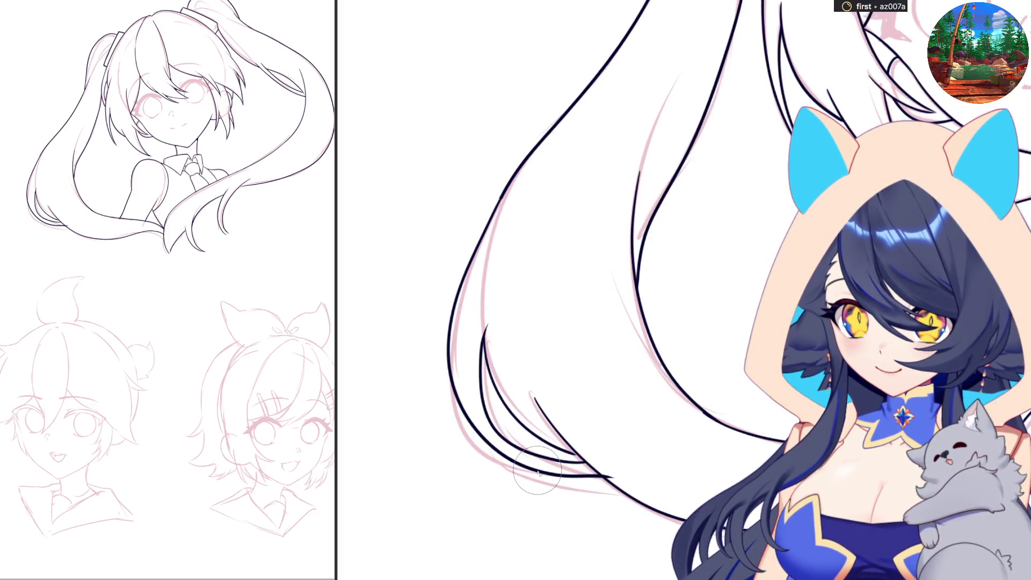
pyautogui.scroll(2, 557, 384)
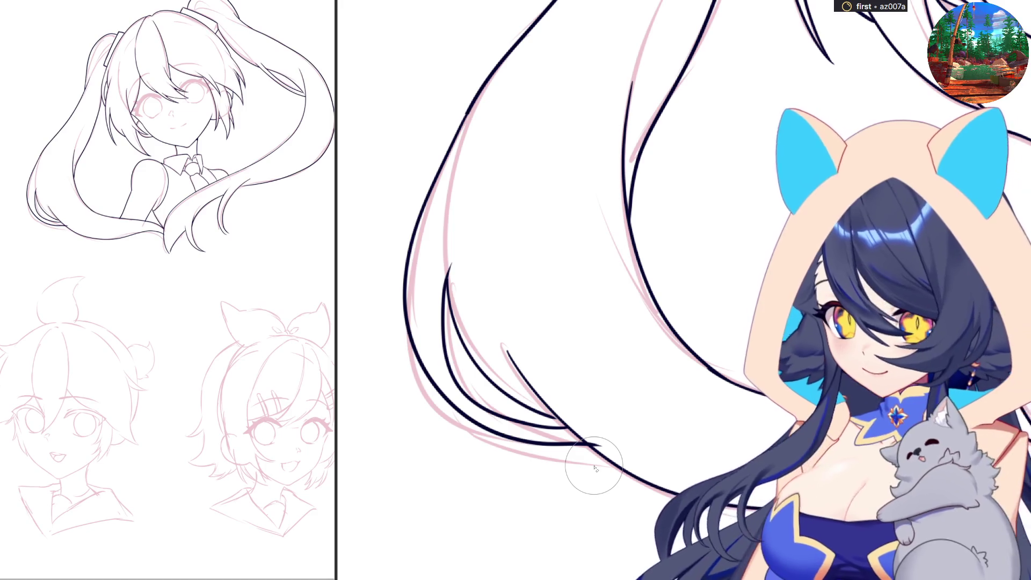
pyautogui.press('[')
pyautogui.press('[')
pyautogui.press('[')
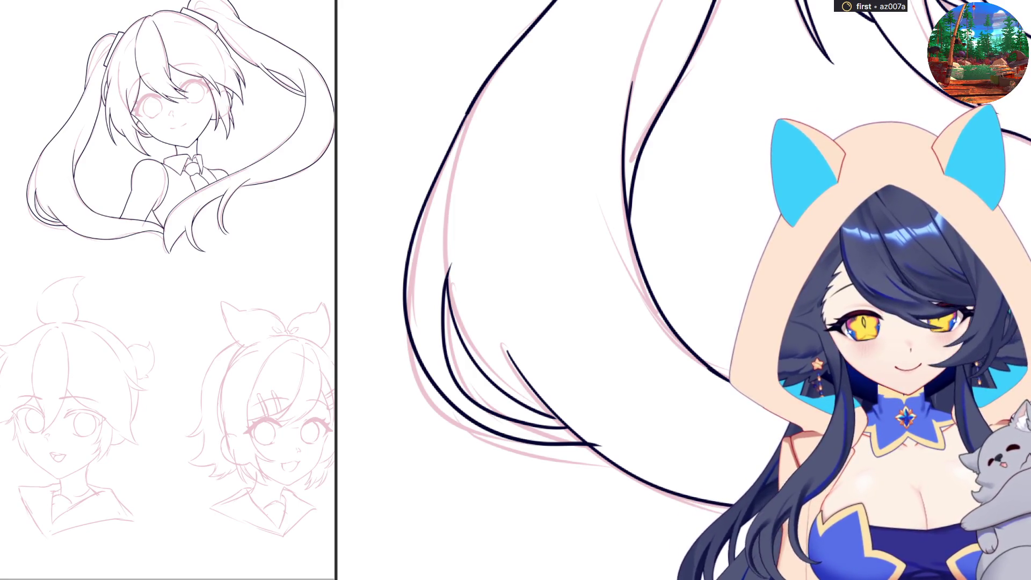
pyautogui.press('[')
pyautogui.press('[')
pyautogui.press('[')
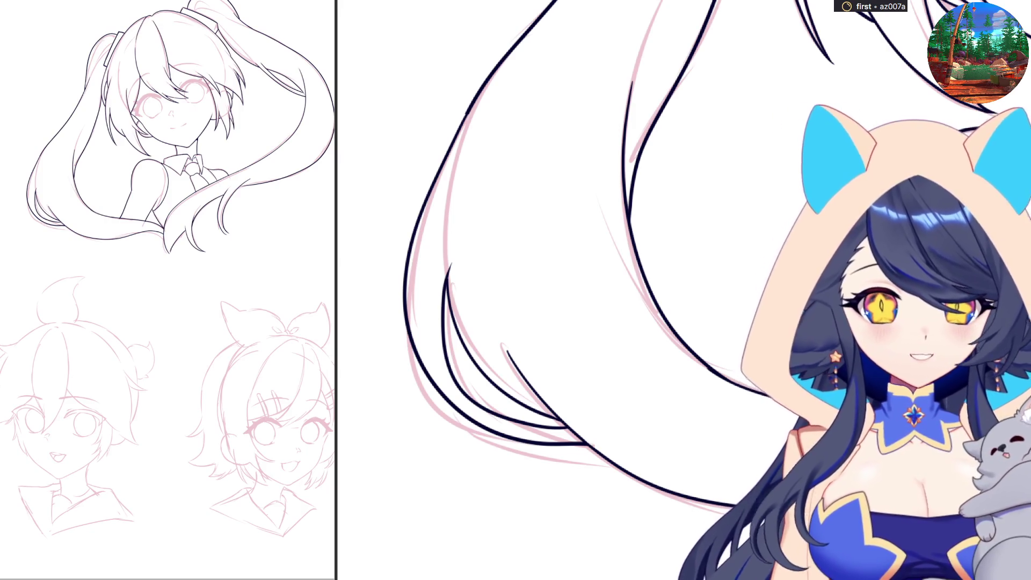
pyautogui.scroll(-5, 469, 349)
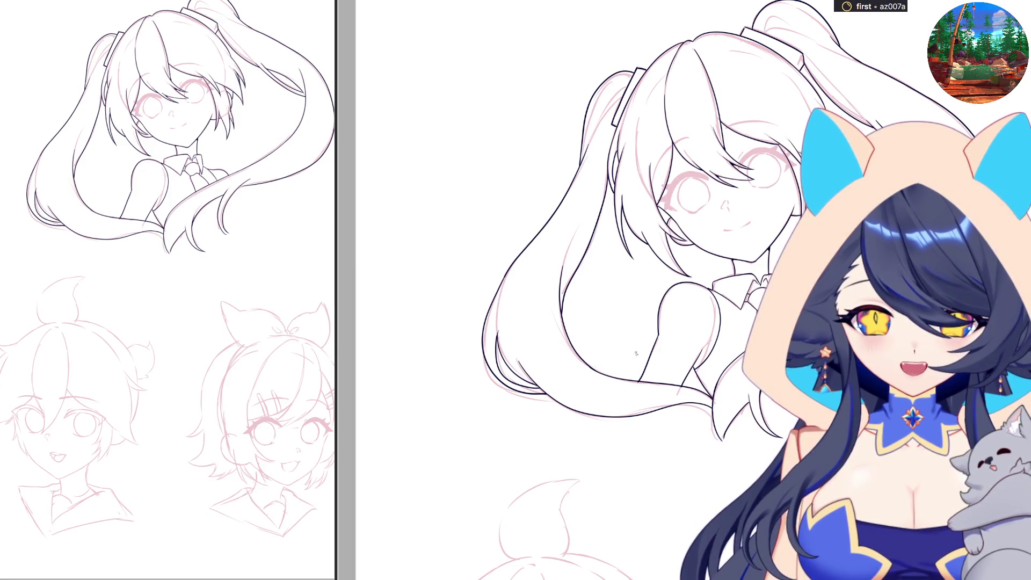
pyautogui.scroll(5, 636, 353)
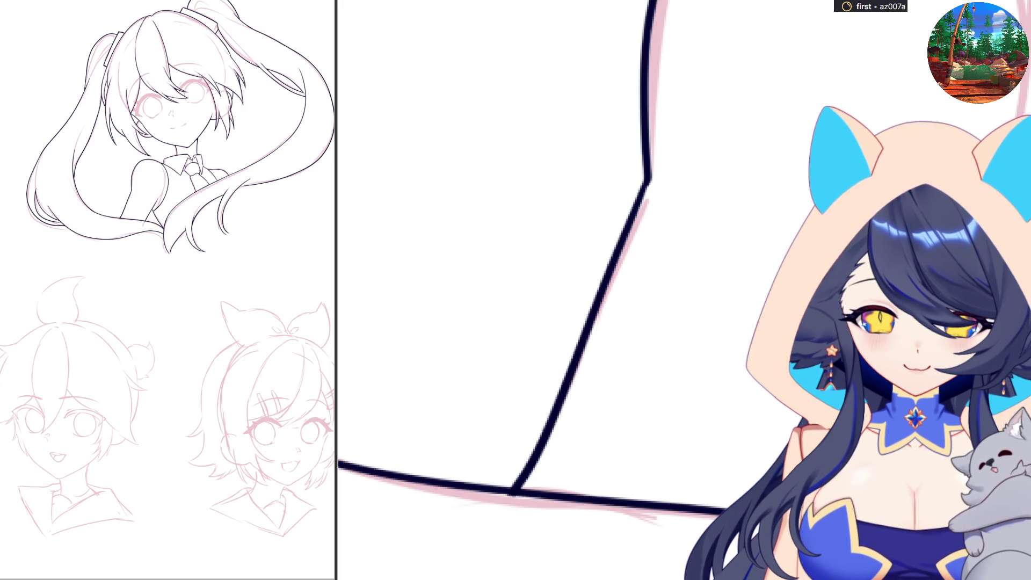
pyautogui.scroll(-5, 669, 486)
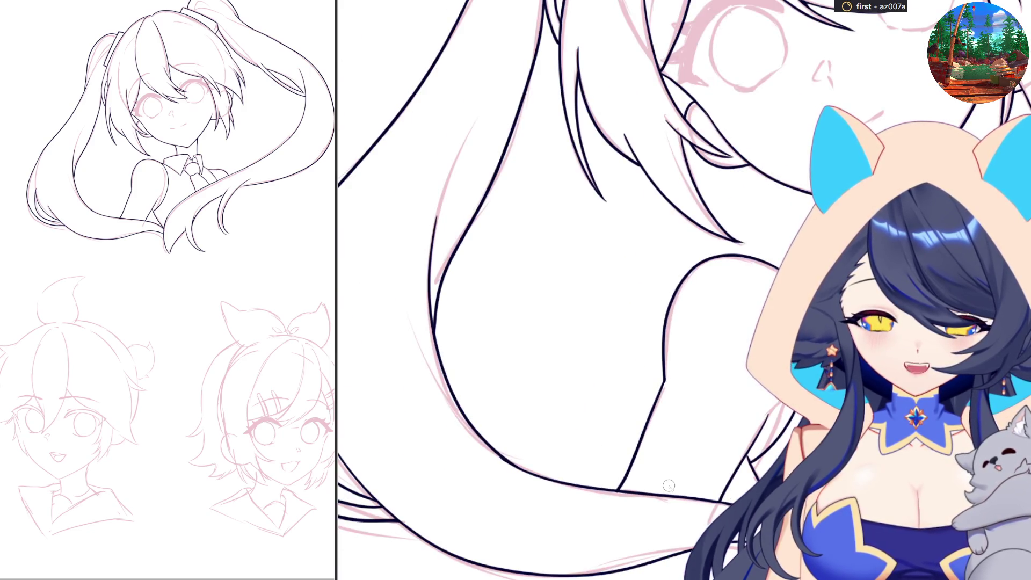
pyautogui.scroll(-3, 669, 486)
pyautogui.scroll(5, 669, 486)
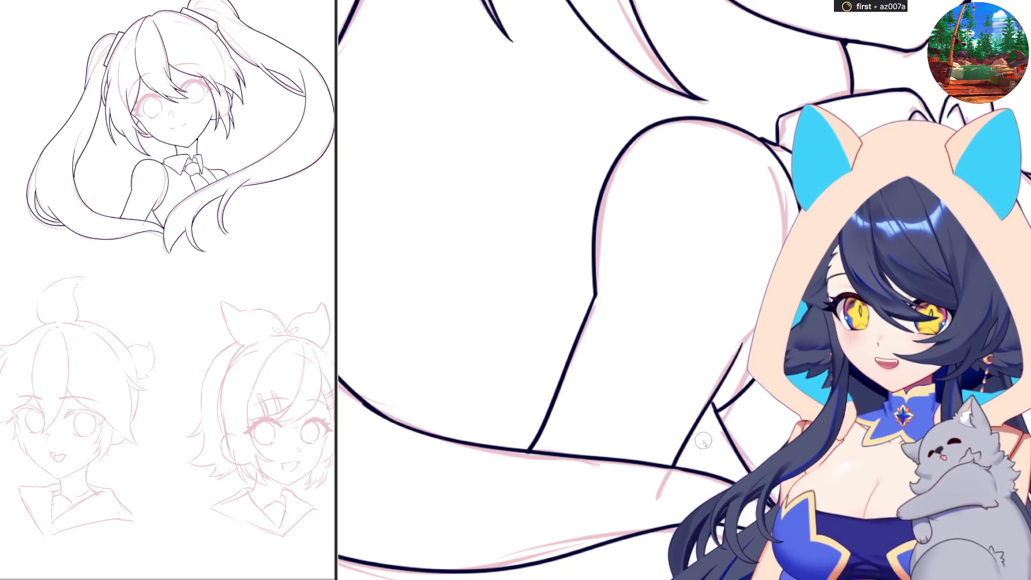
pyautogui.scroll(-2, 672, 467)
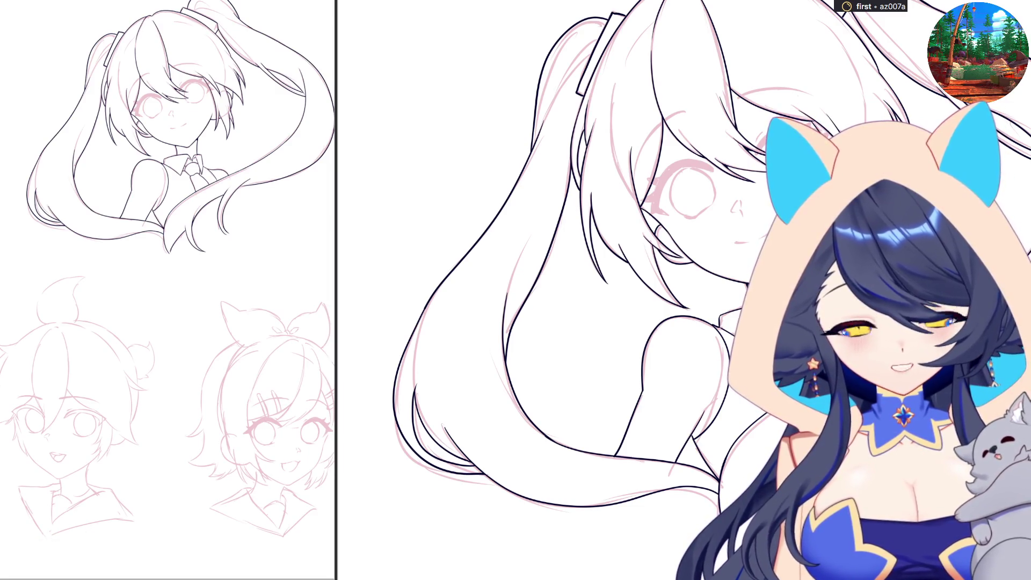
pyautogui.hotkey('ctrl', 'shift', 'v')
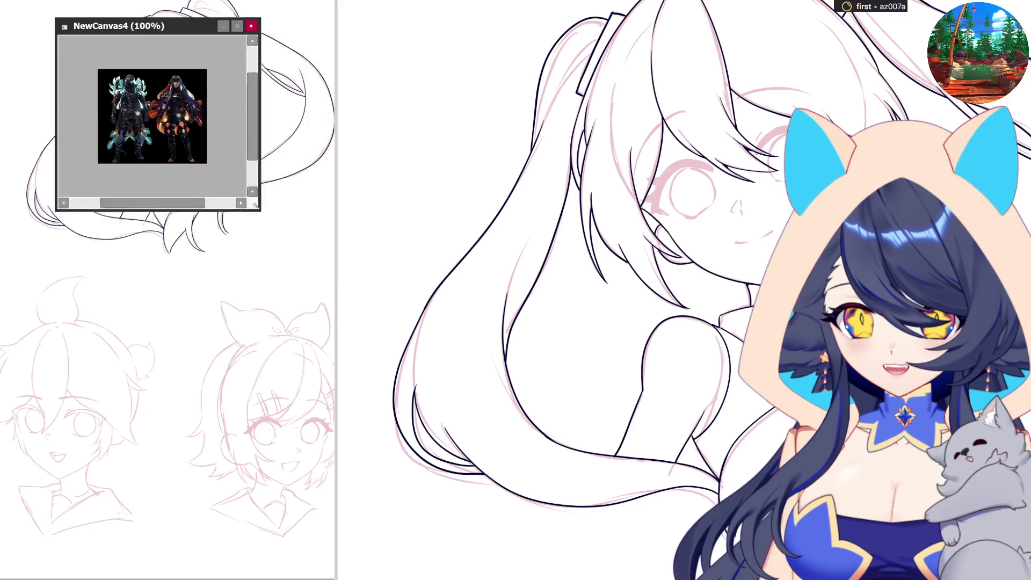
# Step: Zoom into the armour screenshot canvas, close it, and paste the monster picture as a new canvas
pyautogui.scroll(8, 370, 200)
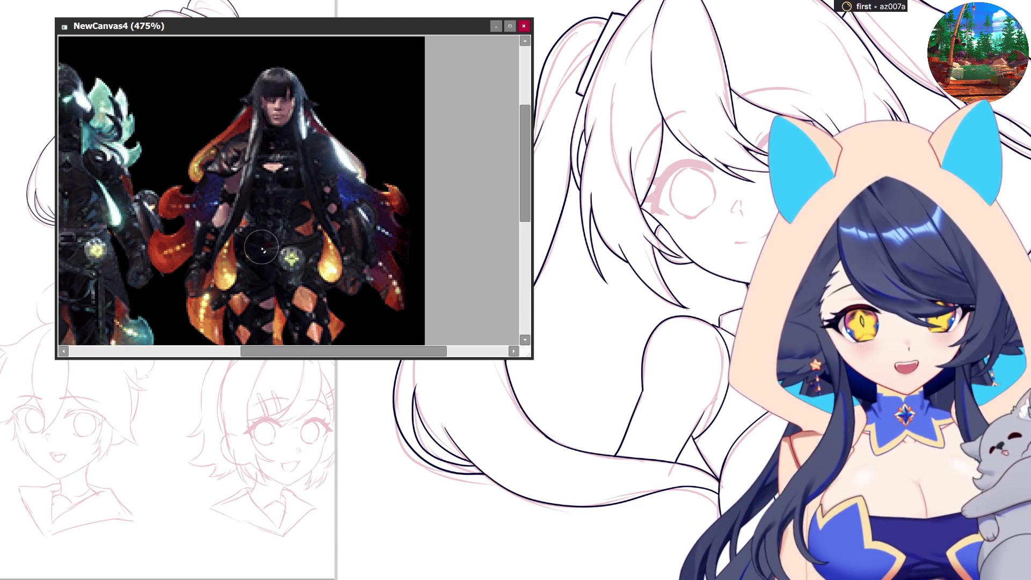
pyautogui.click(524, 25)
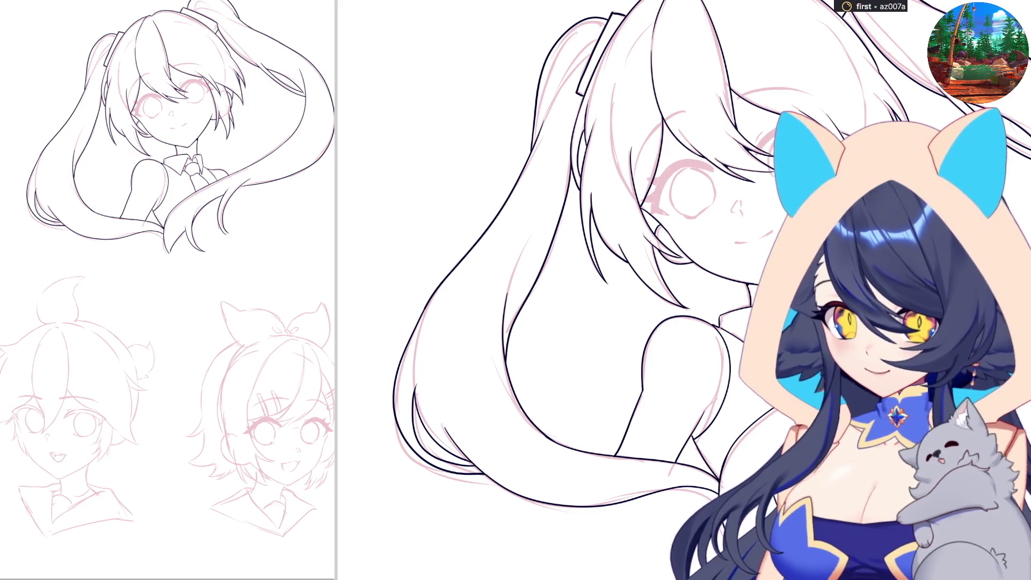
pyautogui.hotkey('ctrl', 'v')
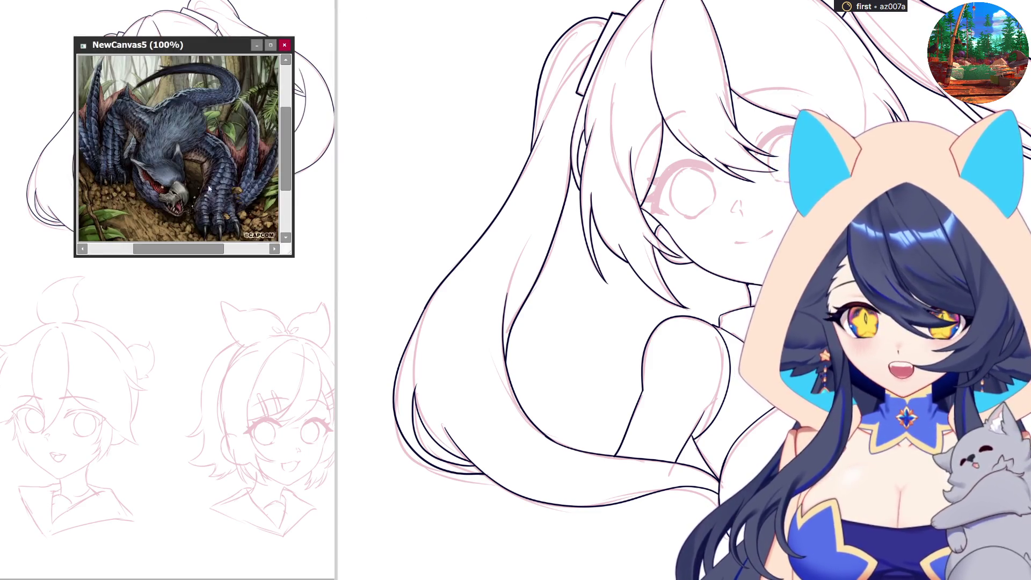
# Step: Zoom in and out on the monster reference, then close its NewCanvas5 window
pyautogui.hotkey('ctrl', '+')
pyautogui.scroll(-1, 317, 235)
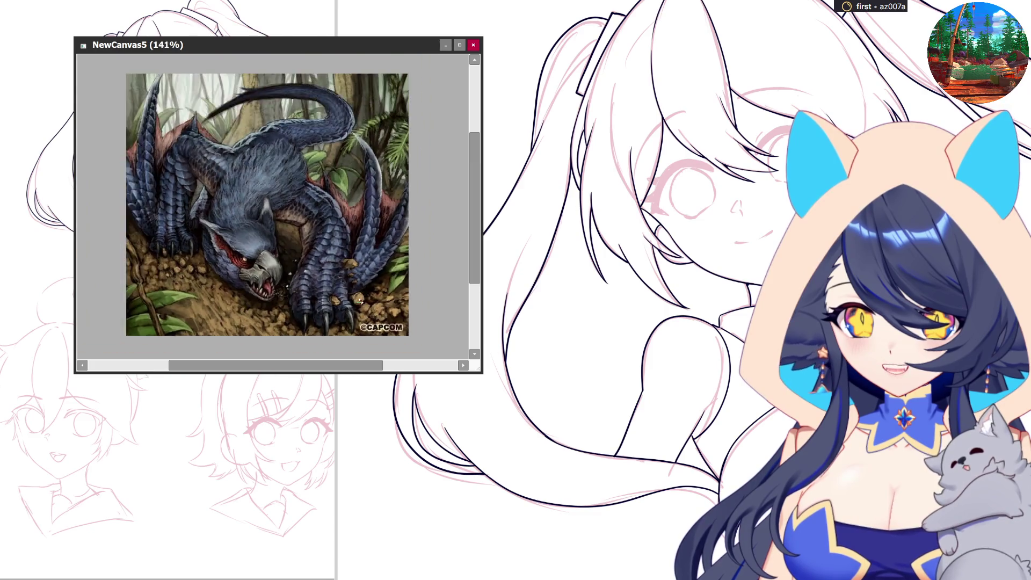
pyautogui.scroll(1, 229, 237)
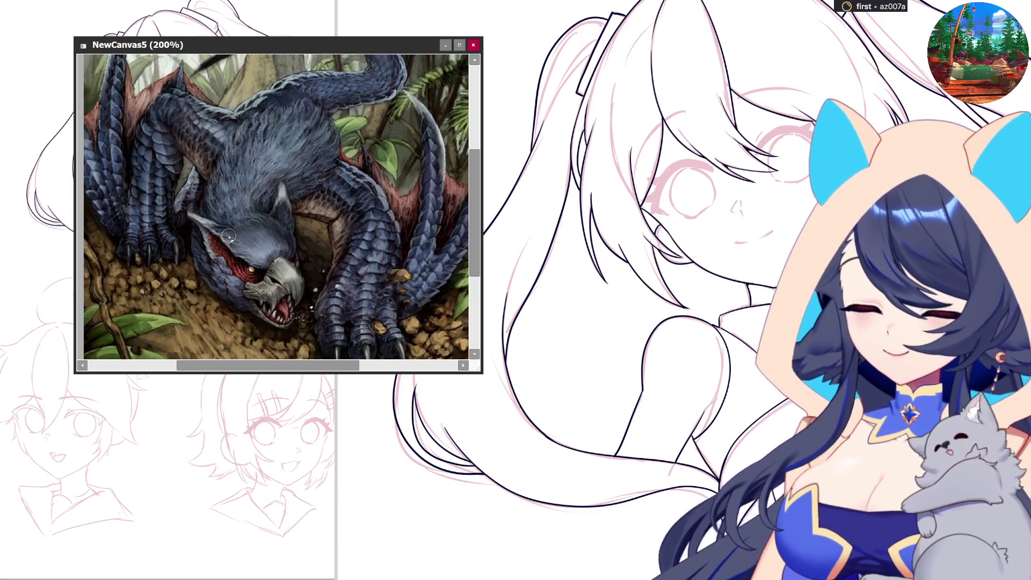
pyautogui.click(473, 45)
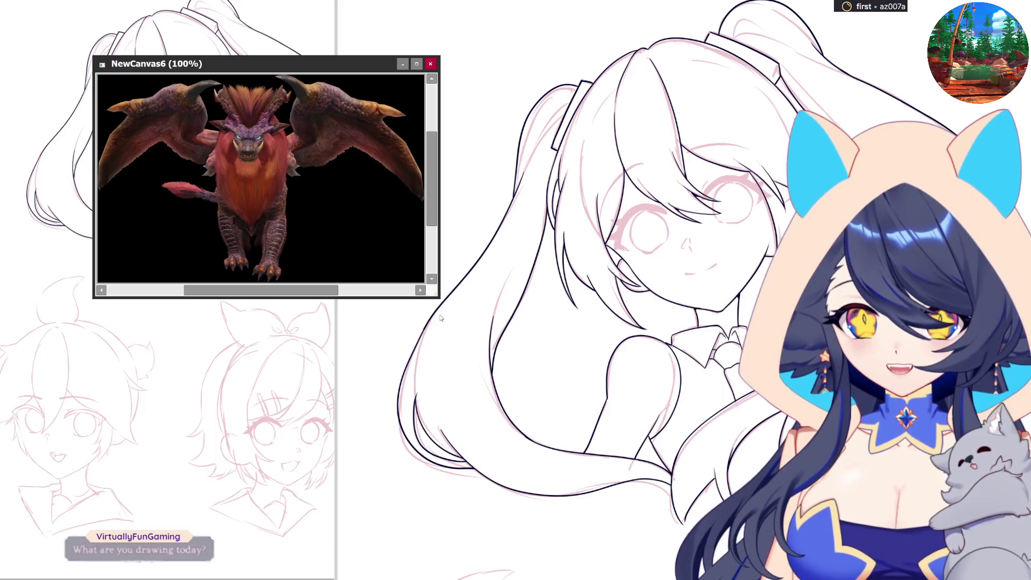
# Step: Zoom in on the dragon render's face, zoom back out, then close the NewCanvas6 window
pyautogui.scroll(1, 280, 193)
pyautogui.scroll(4, 280, 194)
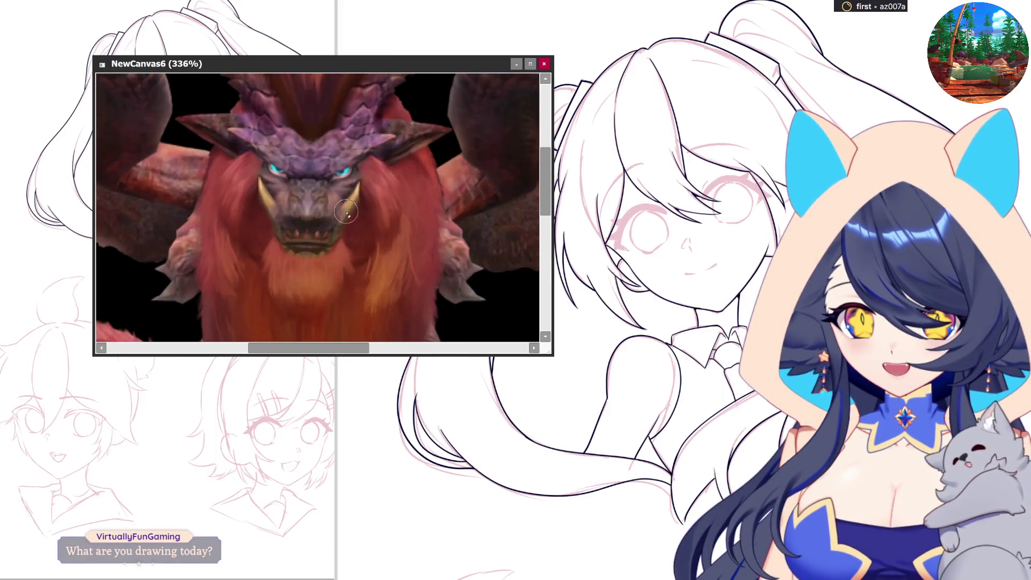
pyautogui.scroll(-2, 289, 218)
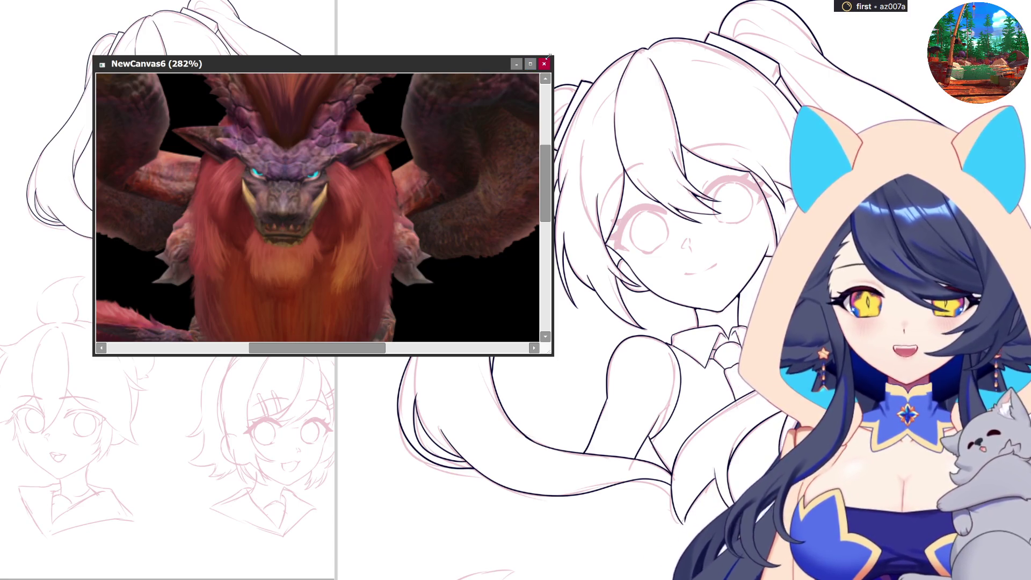
pyautogui.click(544, 63)
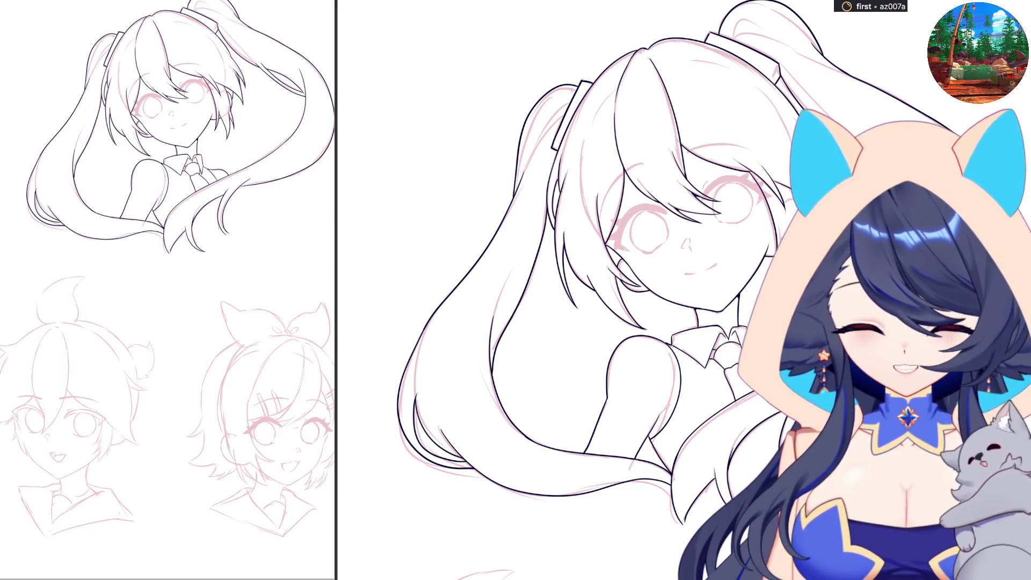
# Step: Paste the winged-creature-on-sand image as NewCanvas7, zoom in and out on it, then close it
pyautogui.hotkey('ctrl', 'v')
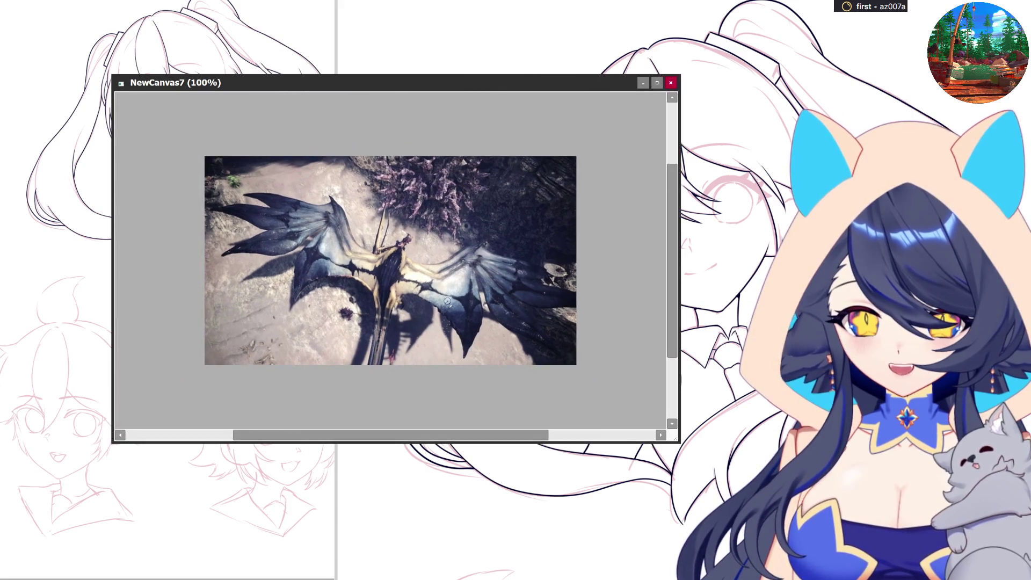
pyautogui.scroll(1, 447, 301)
pyautogui.scroll(1, 553, 321)
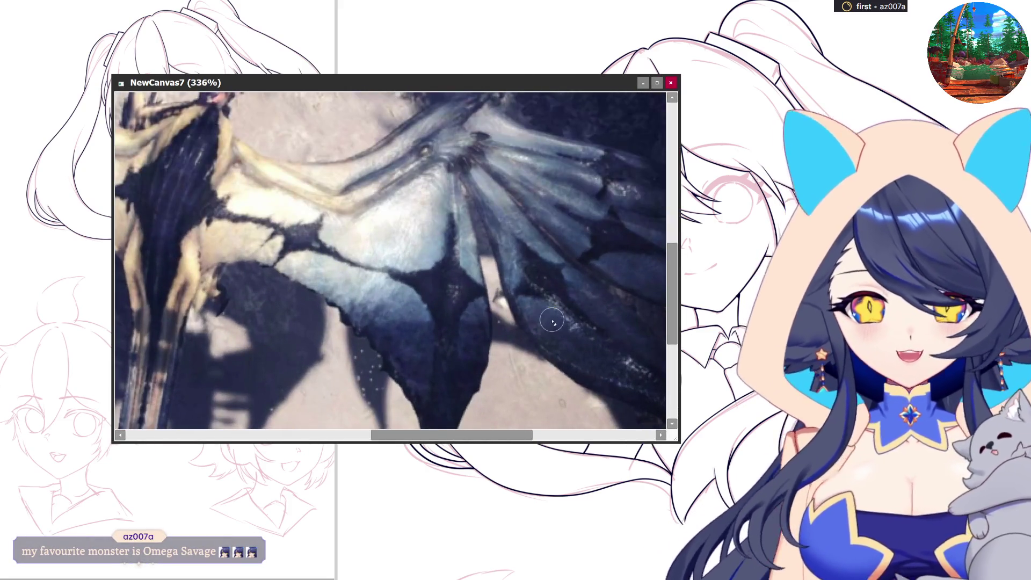
pyautogui.scroll(-1, 456, 322)
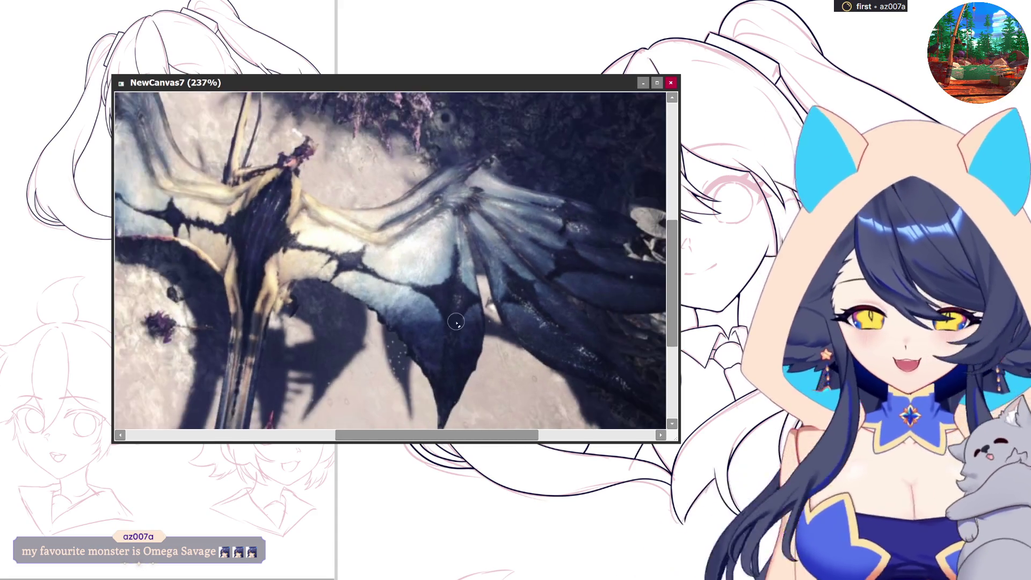
pyautogui.scroll(-1, 456, 322)
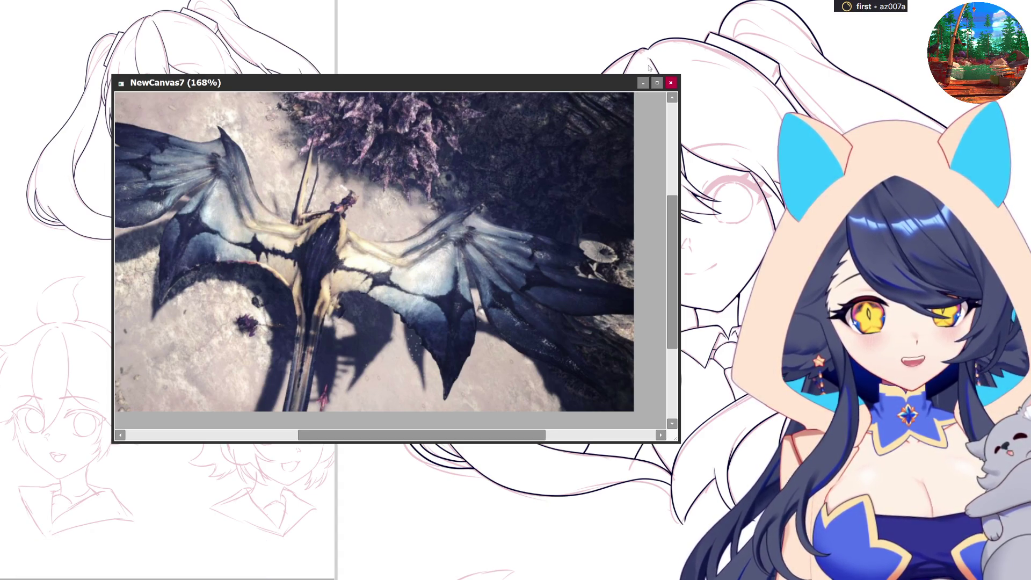
pyautogui.click(670, 82)
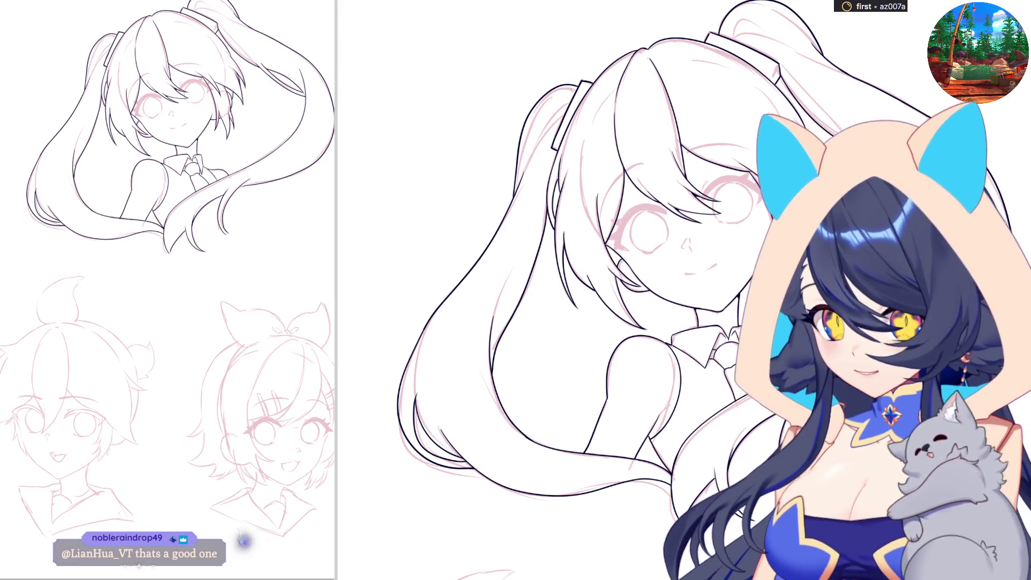
# Step: Paste the mossy, ram-horned beast image as a new canvas, NewCanvas8
pyautogui.hotkey('ctrl', 'v')
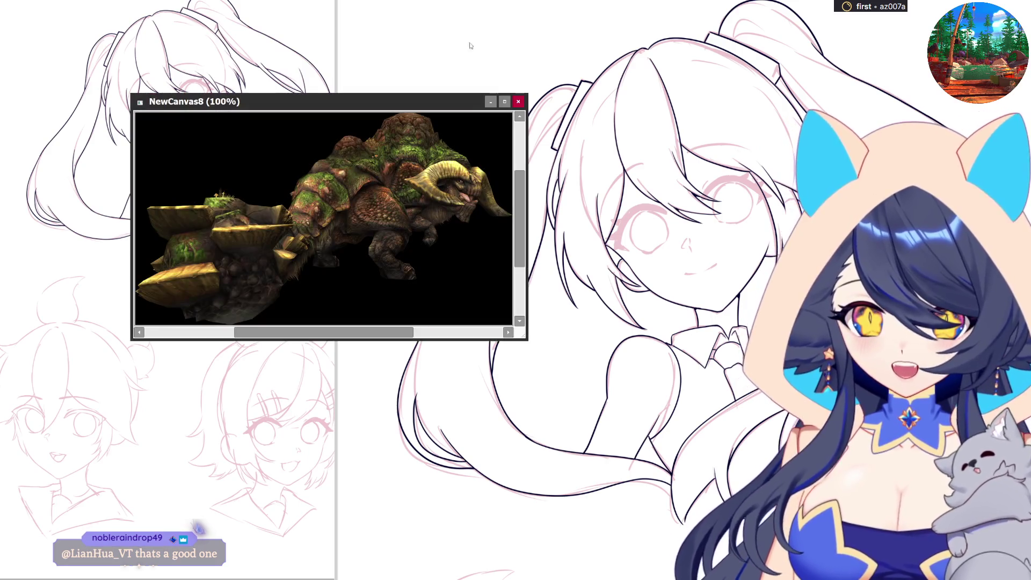
# Step: Resize the NewCanvas8 window larger twice and zoom the beast image to 200%
pyautogui.moveTo(524, 337); pyautogui.dragTo(593, 404)
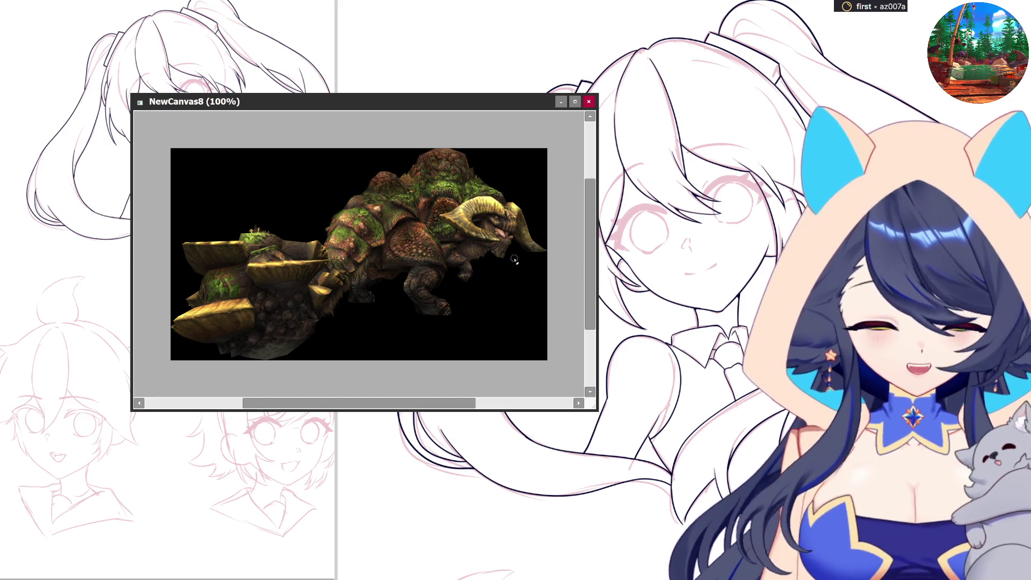
pyautogui.scroll(1, 515, 259)
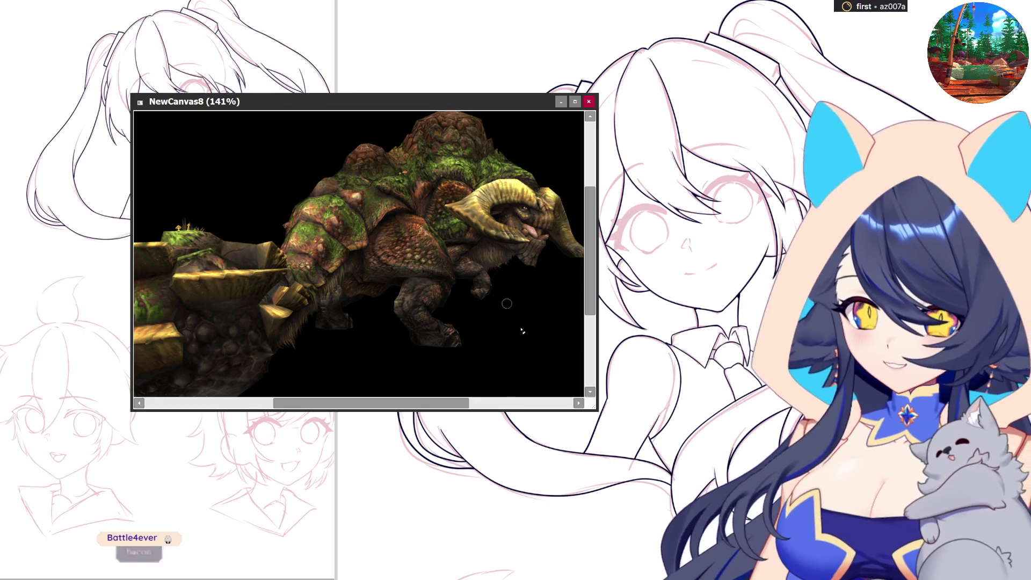
pyautogui.moveTo(596, 409)
pyautogui.mouseDown()
pyautogui.moveTo(701, 497)
pyautogui.moveTo(753, 512)
pyautogui.mouseUp()
pyautogui.scroll(2, 528, 289)
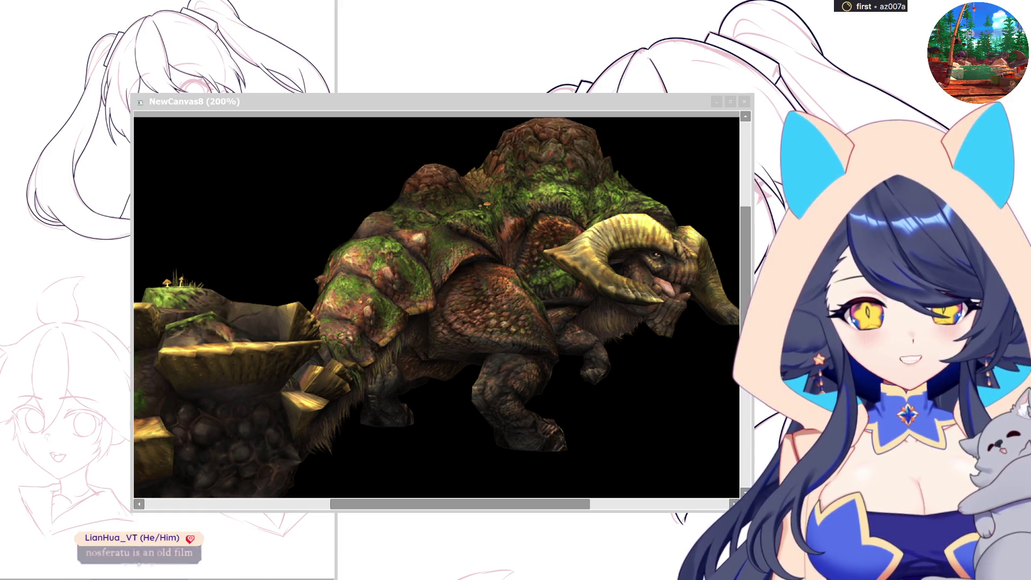
# Step: Close the NewCanvas8 horned-beast reference window
pyautogui.click(744, 101)
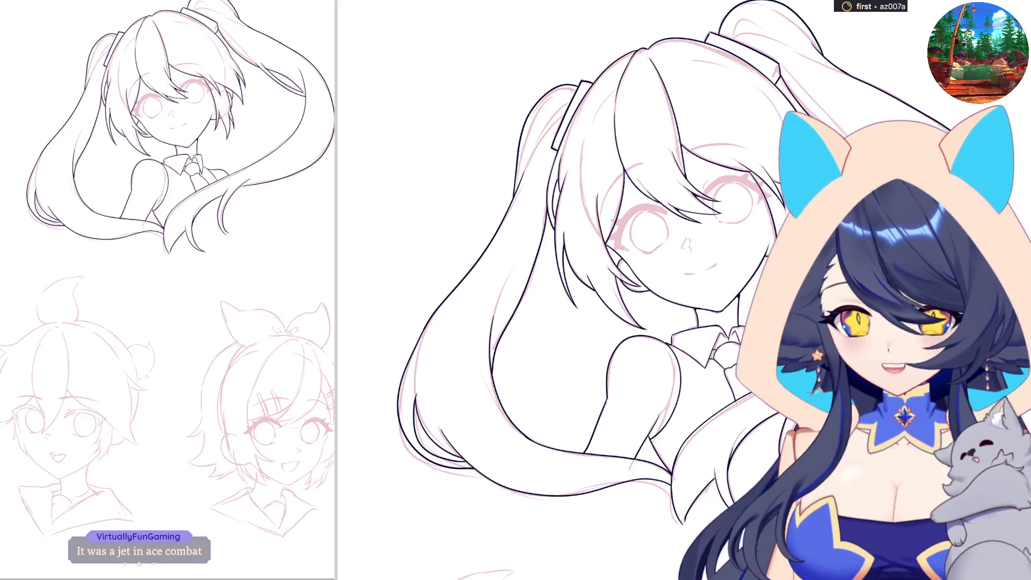
# Step: Paste the red dragon as NewCanvas9, enlarge its window, zoom on the head, then close it
pyautogui.hotkey('ctrl', 'v')
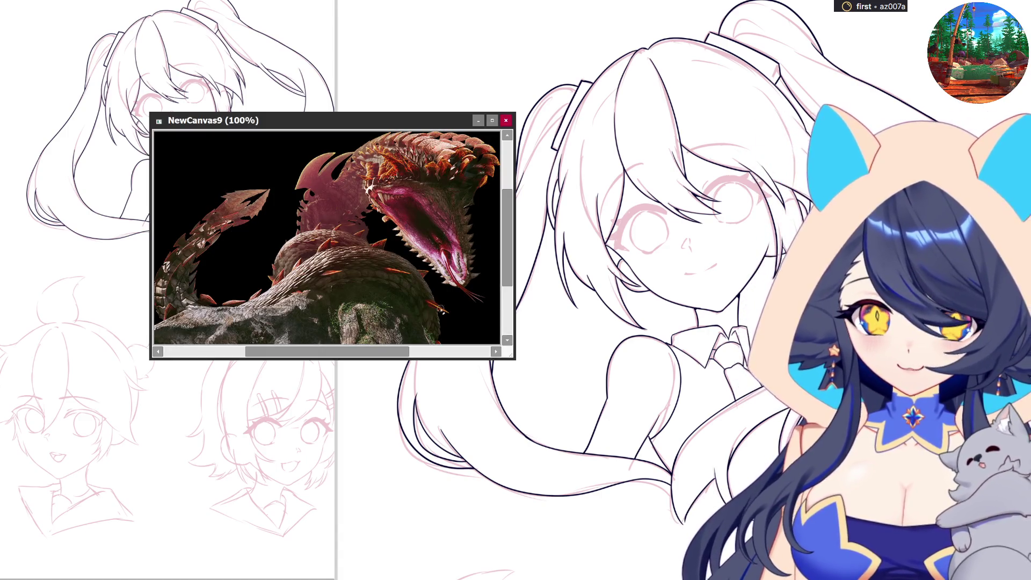
pyautogui.moveTo(514, 357); pyautogui.dragTo(525, 499)
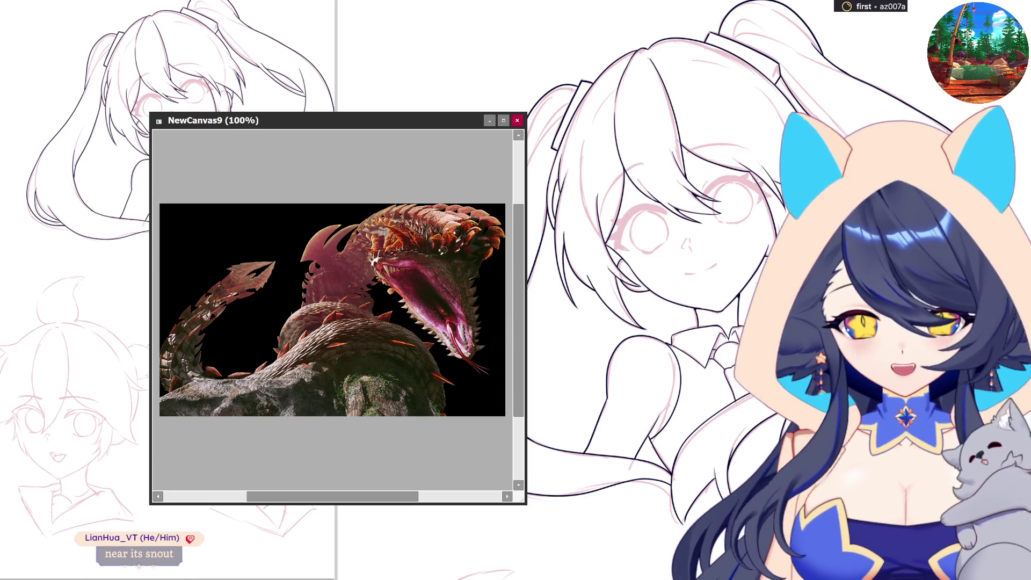
pyautogui.scroll(5, 444, 249)
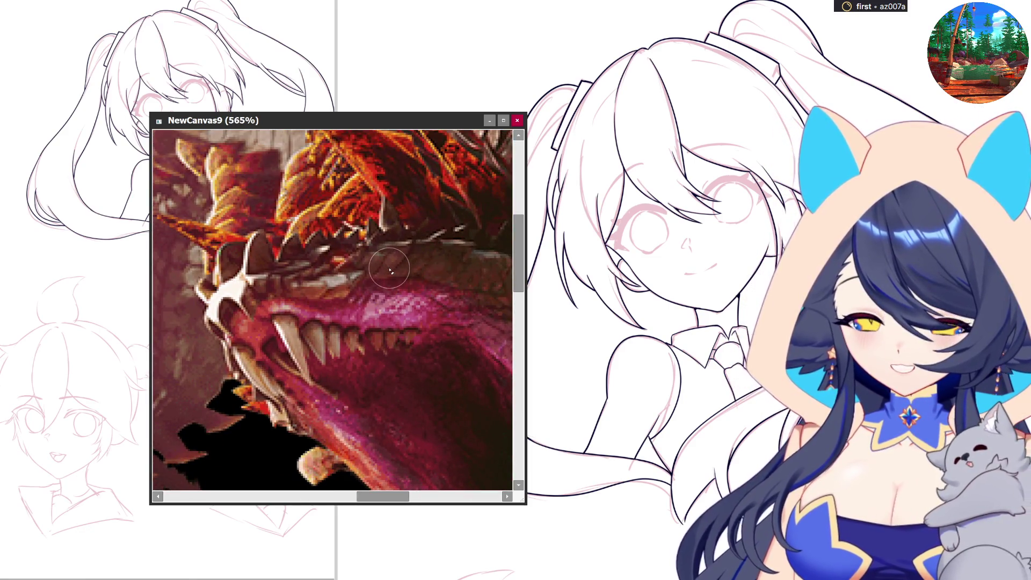
pyautogui.scroll(-4, 390, 270)
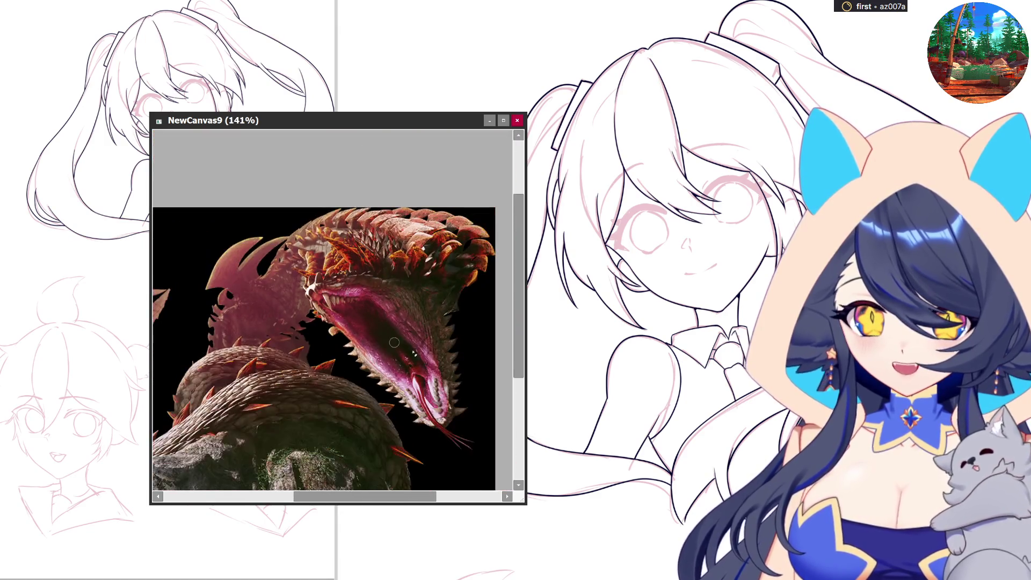
pyautogui.scroll(1, 449, 415)
pyautogui.scroll(-1, 406, 296)
pyautogui.scroll(2, 371, 279)
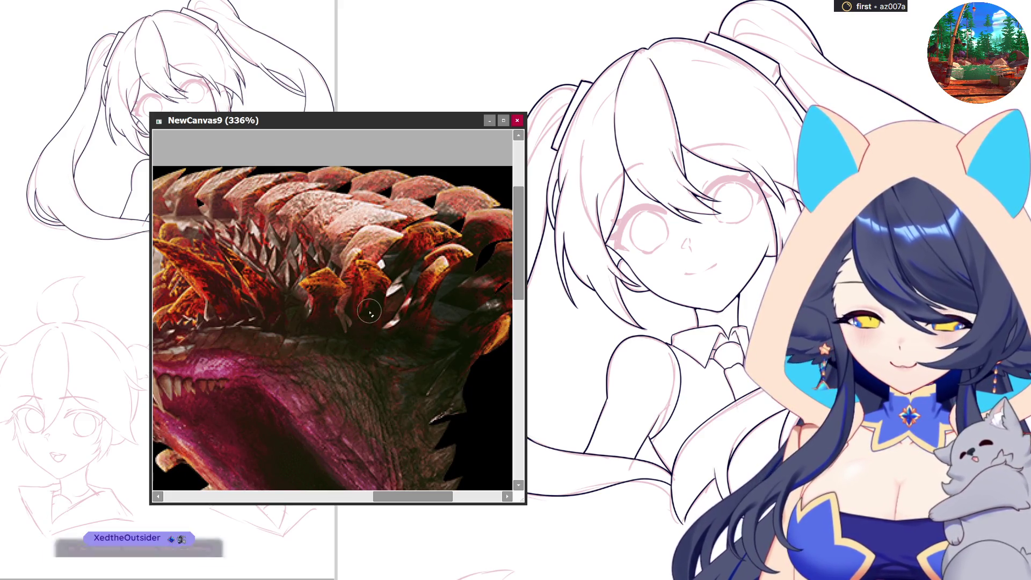
pyautogui.scroll(-1, 429, 316)
pyautogui.scroll(-1, 431, 316)
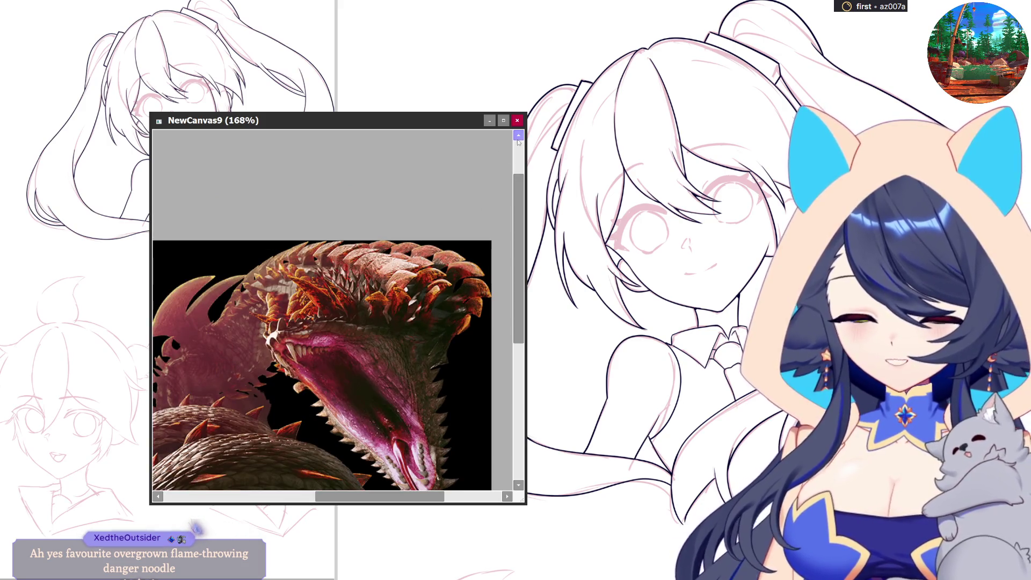
pyautogui.click(517, 120)
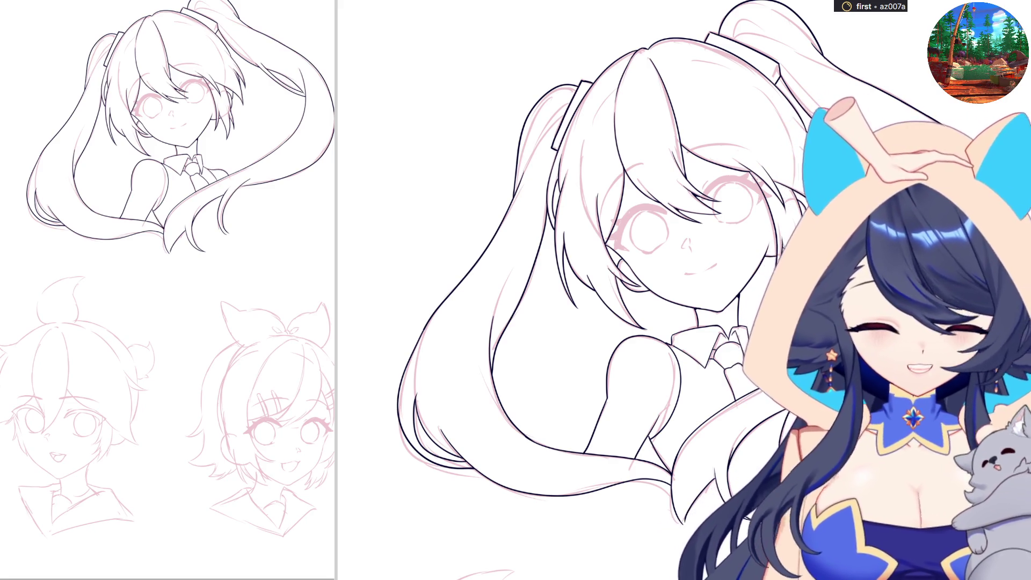
# Step: Ink the outline of the left eye's thick upper lash, rotating the view to keep the eye upright
pyautogui.scroll(3, 564, 108)
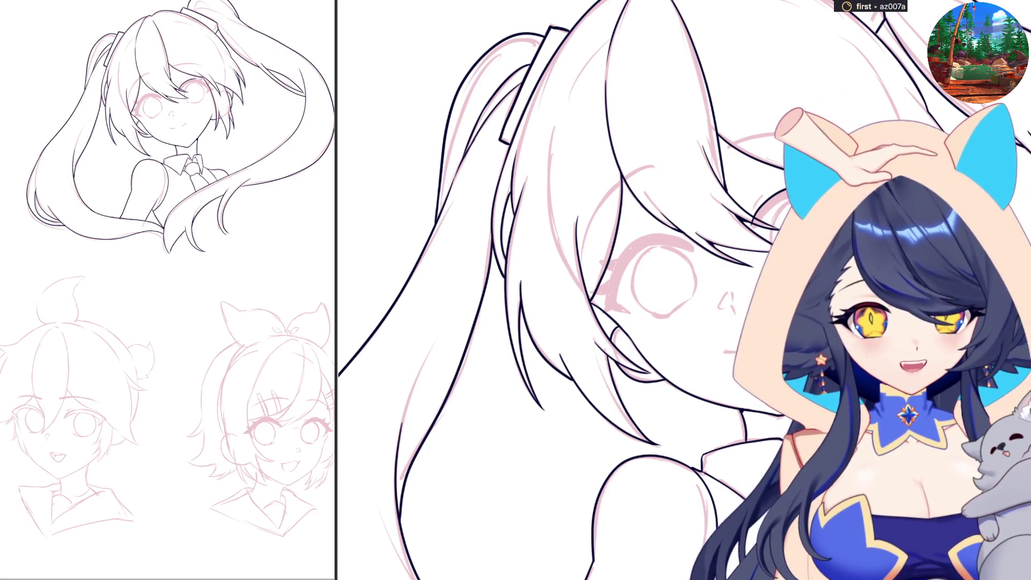
pyautogui.scroll(3, 538, 290)
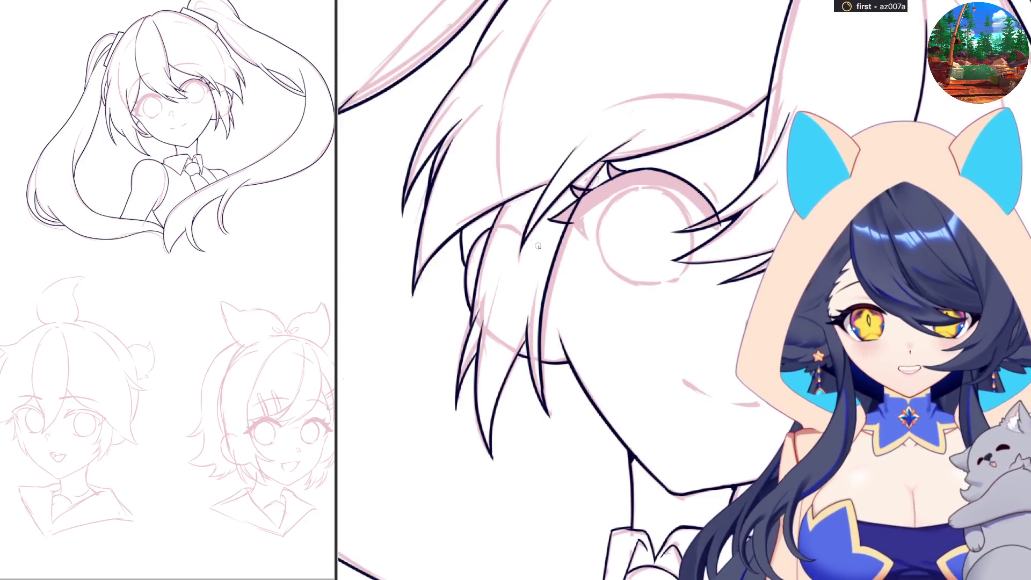
pyautogui.moveTo(583, 217)
pyautogui.mouseDown()
pyautogui.moveTo(645, 185)
pyautogui.moveTo(679, 190)
pyautogui.moveTo(660, 185)
pyautogui.moveTo(710, 219)
pyautogui.moveTo(741, 178)
pyautogui.mouseUp()
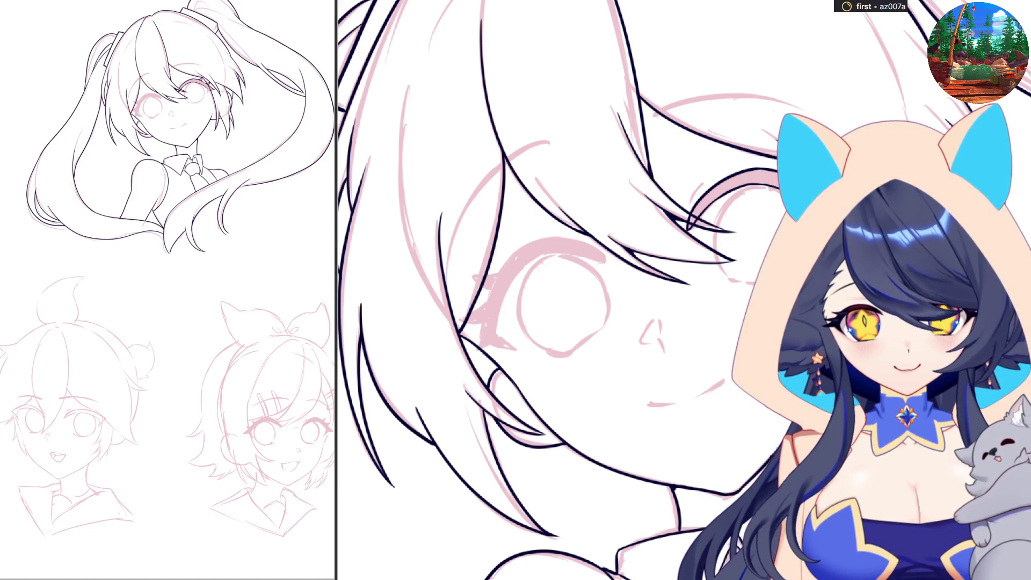
pyautogui.moveTo(537, 322); pyautogui.dragTo(592, 270)
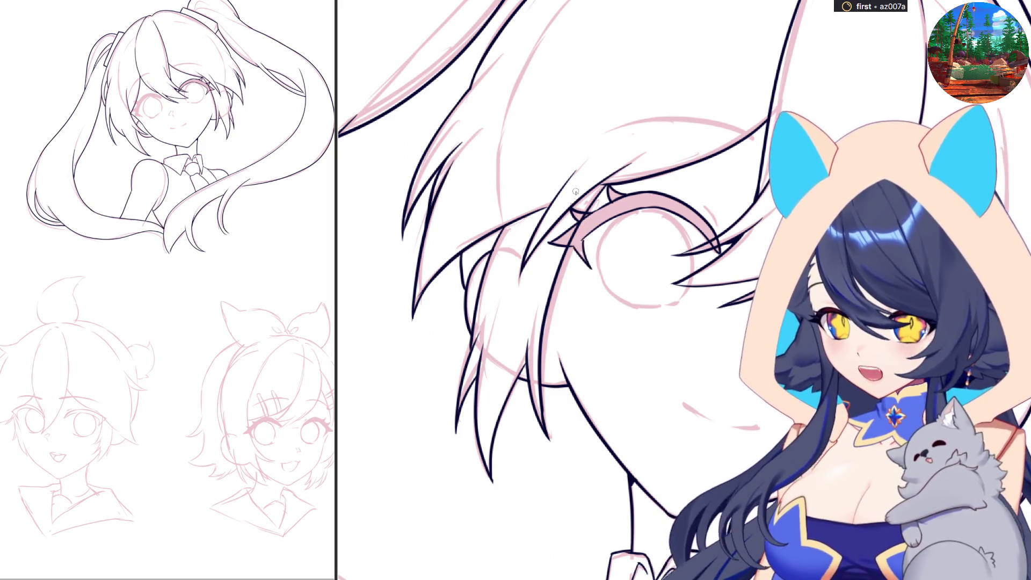
pyautogui.moveTo(606, 194); pyautogui.dragTo(714, 215)
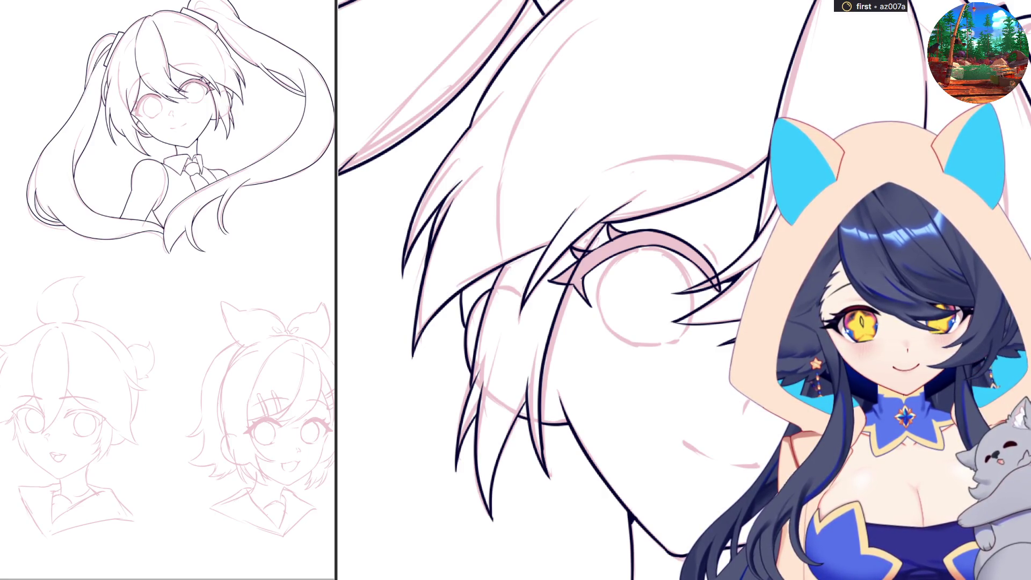
pyautogui.scroll(-2, 482, 405)
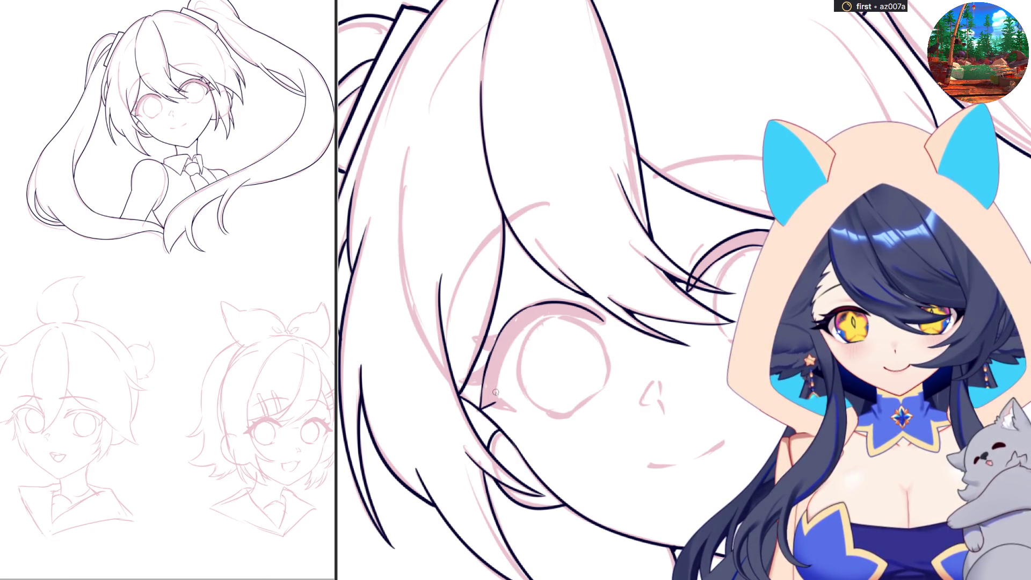
pyautogui.moveTo(495, 393)
pyautogui.mouseDown()
pyautogui.moveTo(506, 348)
pyautogui.moveTo(535, 317)
pyautogui.moveTo(584, 310)
pyautogui.moveTo(596, 321)
pyautogui.mouseUp()
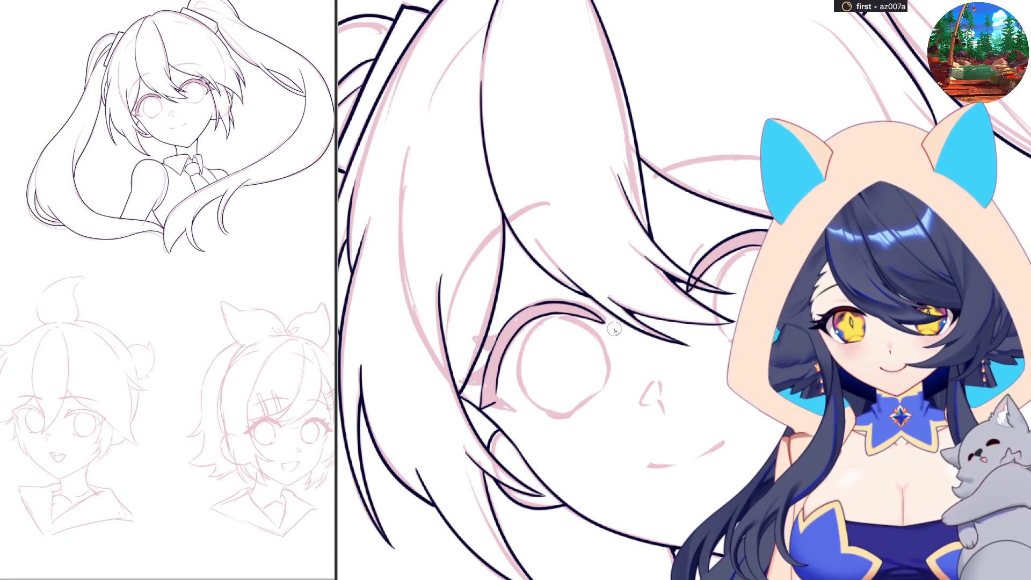
pyautogui.moveTo(615, 331); pyautogui.dragTo(644, 300)
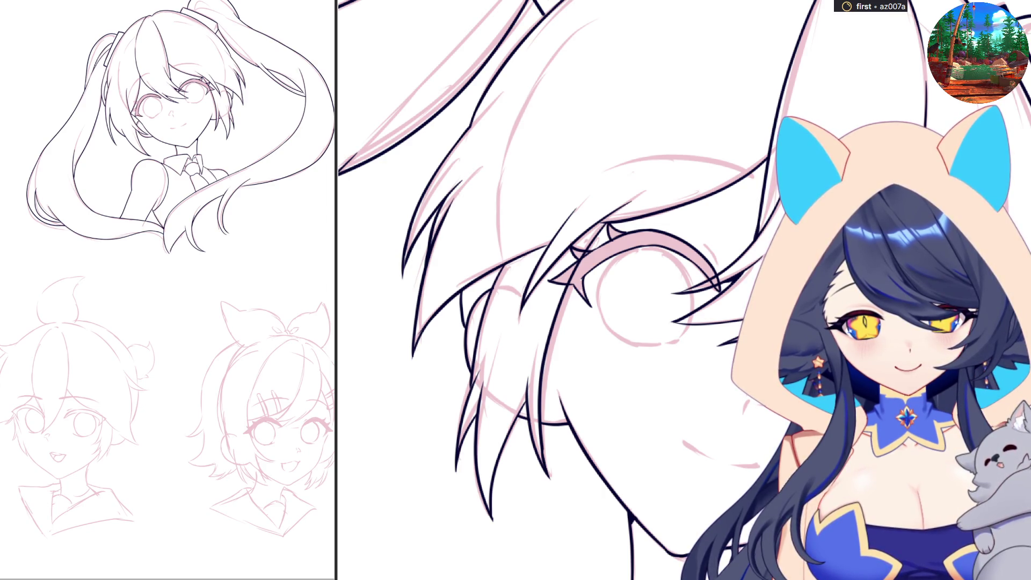
pyautogui.moveTo(645, 301); pyautogui.dragTo(564, 370)
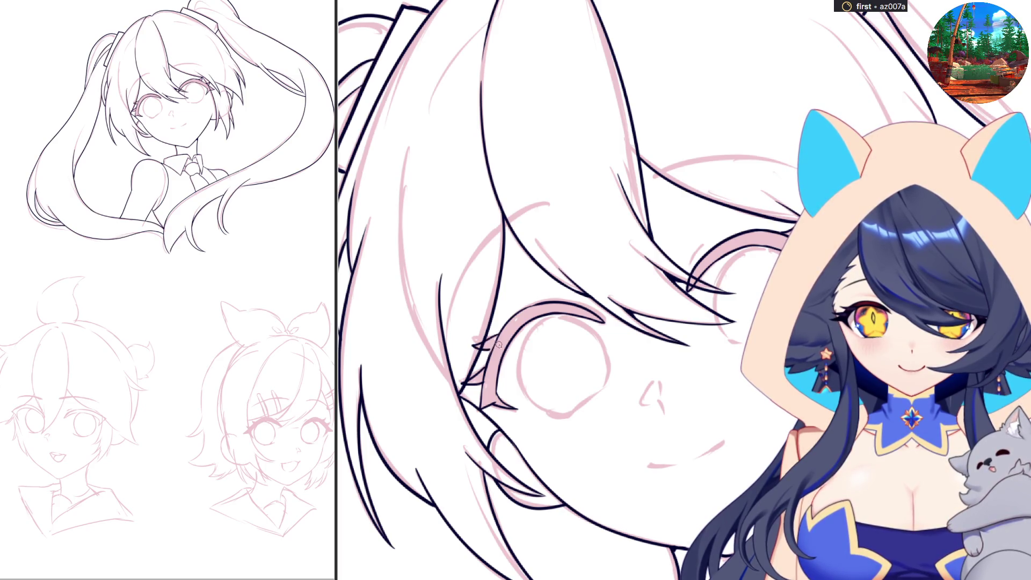
# Step: Fill the left eye's upper lash solid black and draw the right eye's upper lash
pyautogui.click(487, 348)
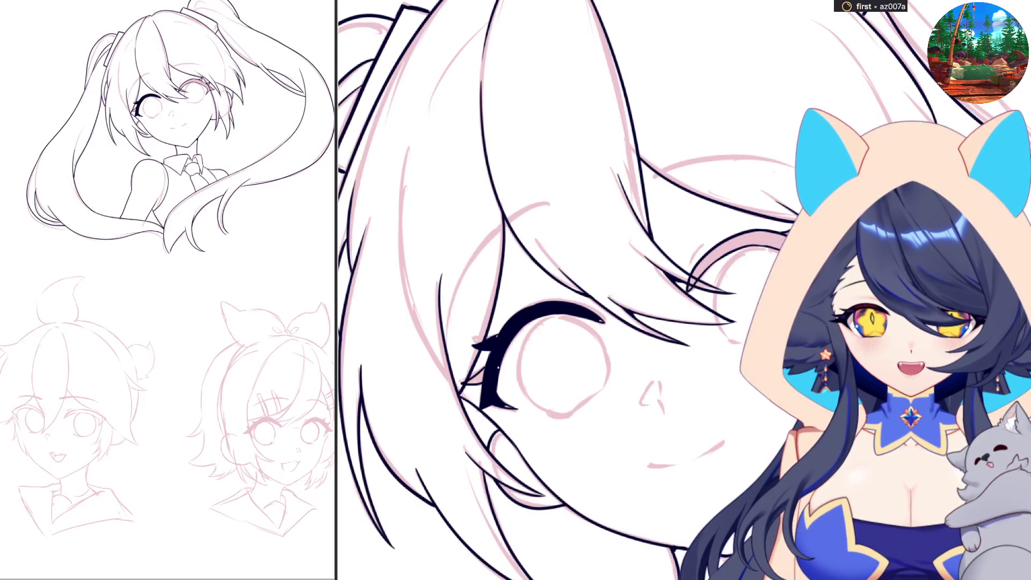
pyautogui.moveTo(484, 371); pyautogui.dragTo(469, 384)
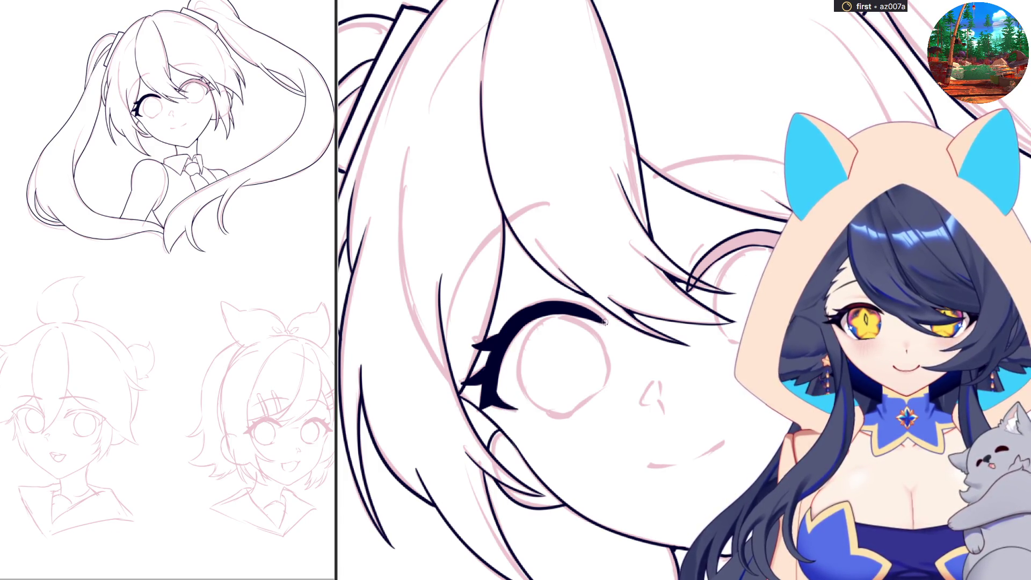
pyautogui.moveTo(689, 289); pyautogui.dragTo(756, 241)
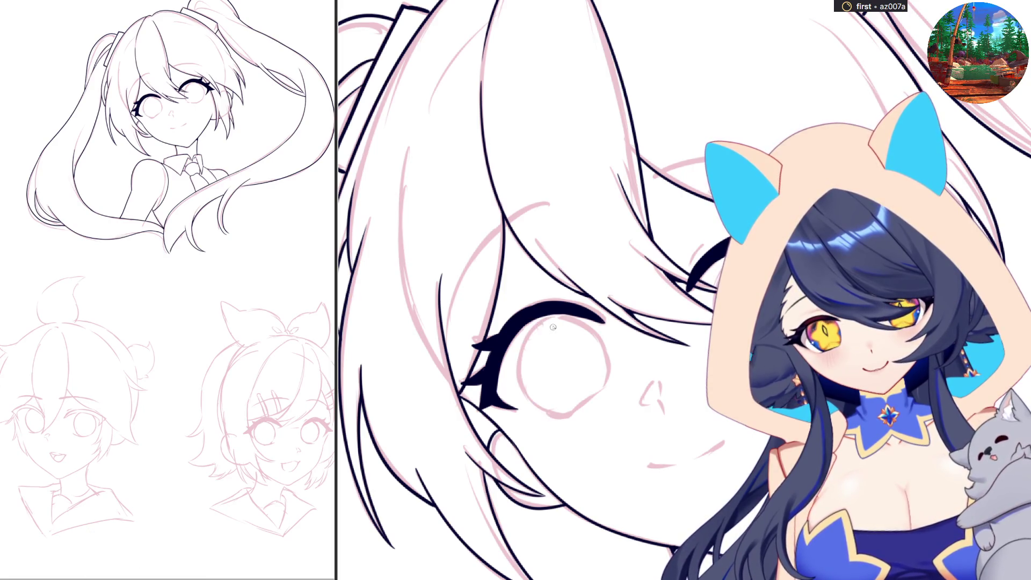
# Step: Ink the round eye outline, undoing a misstroke and resetting the view rotation
pyautogui.moveTo(534, 326)
pyautogui.mouseDown()
pyautogui.moveTo(528, 404)
pyautogui.moveTo(564, 416)
pyautogui.mouseUp()
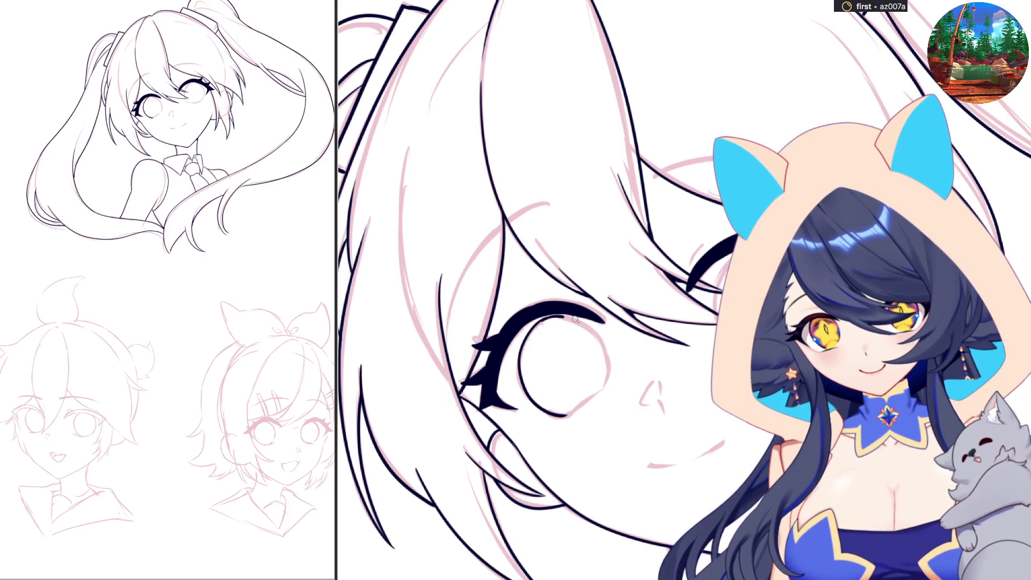
pyautogui.hotkey('ctrl', 'z')
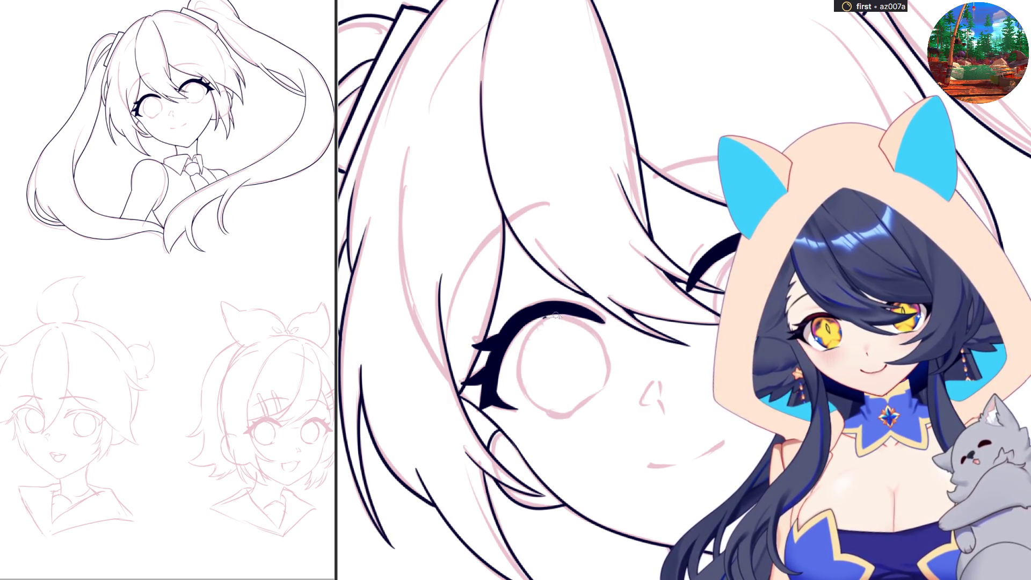
pyautogui.moveTo(646, 296); pyautogui.dragTo(725, 232)
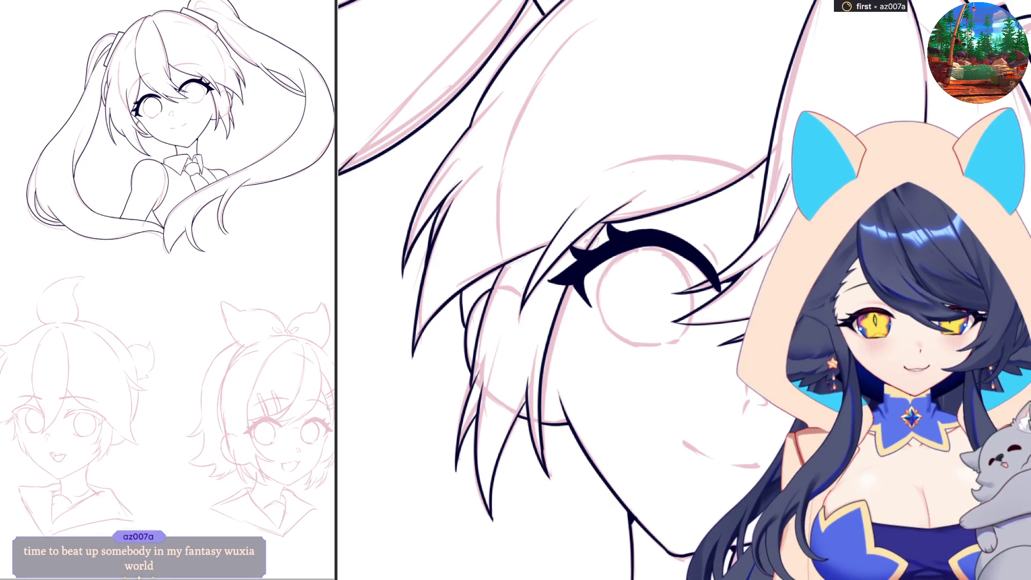
pyautogui.press('r')
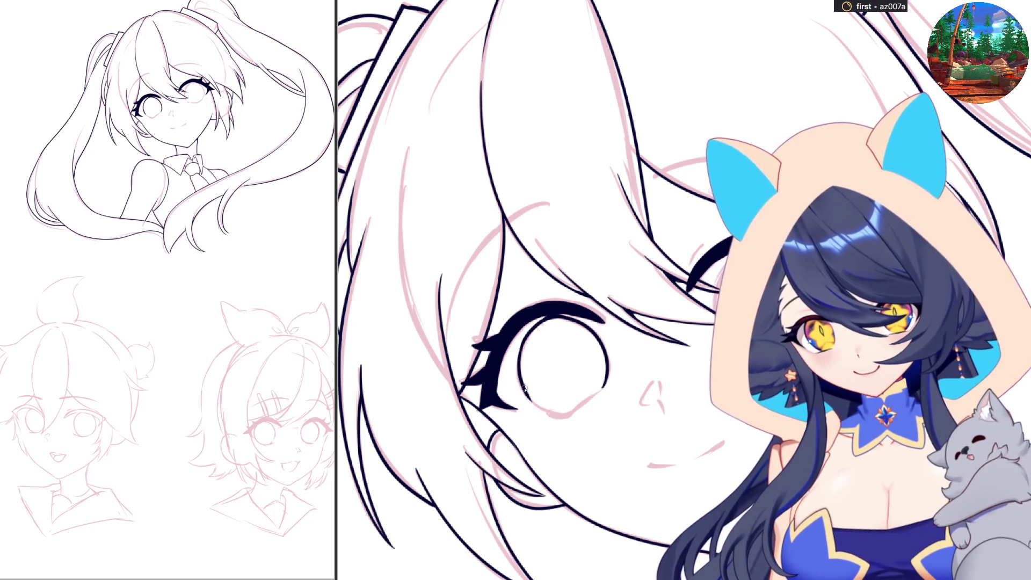
pyautogui.moveTo(534, 401)
pyautogui.mouseDown()
pyautogui.moveTo(569, 417)
pyautogui.moveTo(604, 390)
pyautogui.mouseUp()
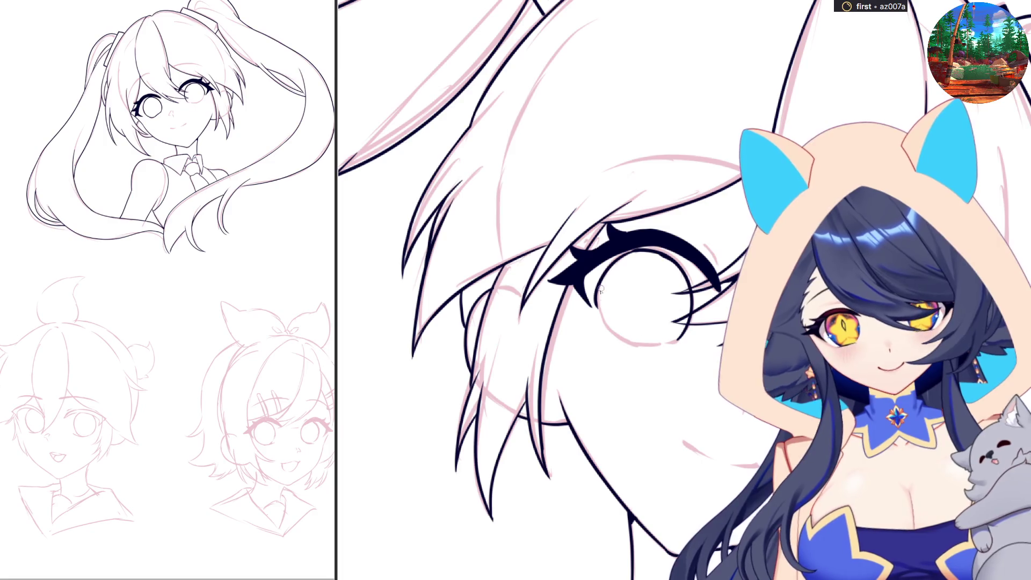
pyautogui.moveTo(598, 287)
pyautogui.mouseDown()
pyautogui.moveTo(597, 316)
pyautogui.moveTo(632, 347)
pyautogui.moveTo(670, 344)
pyautogui.mouseUp()
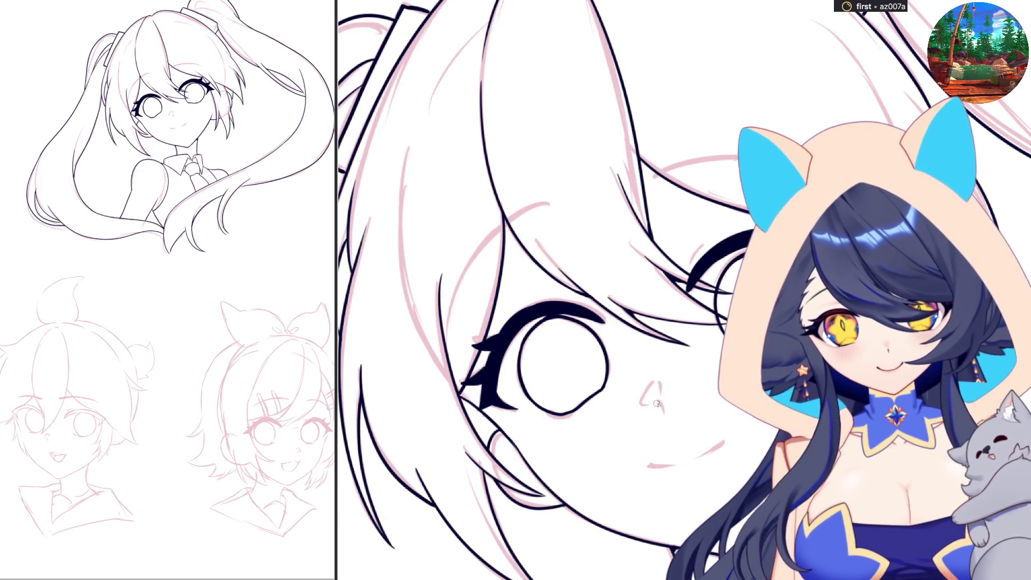
# Step: Ink the nose stroke and the smiling mouth line with its right-corner stroke
pyautogui.moveTo(640, 406); pyautogui.dragTo(660, 382)
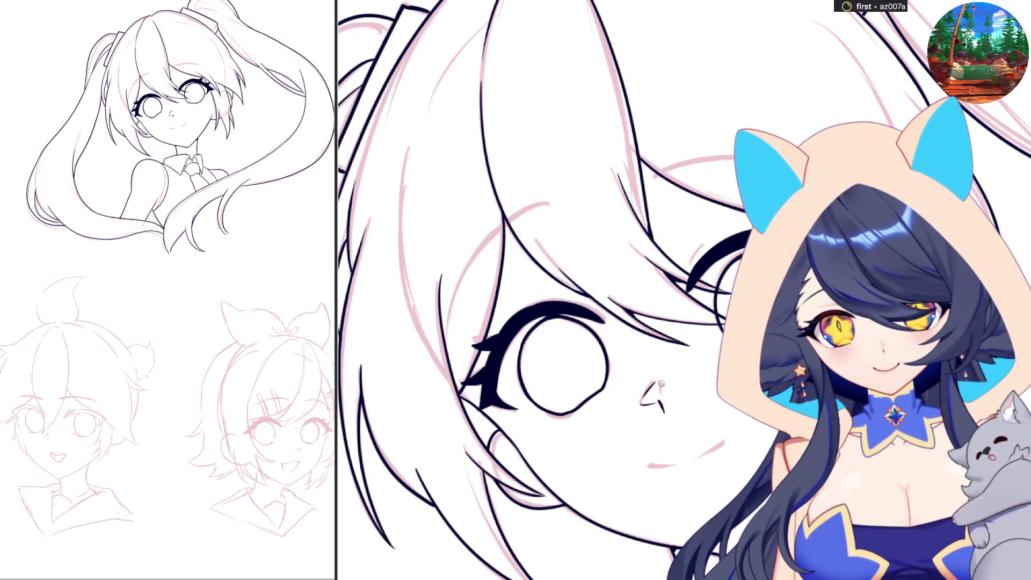
pyautogui.moveTo(655, 463); pyautogui.dragTo(678, 465)
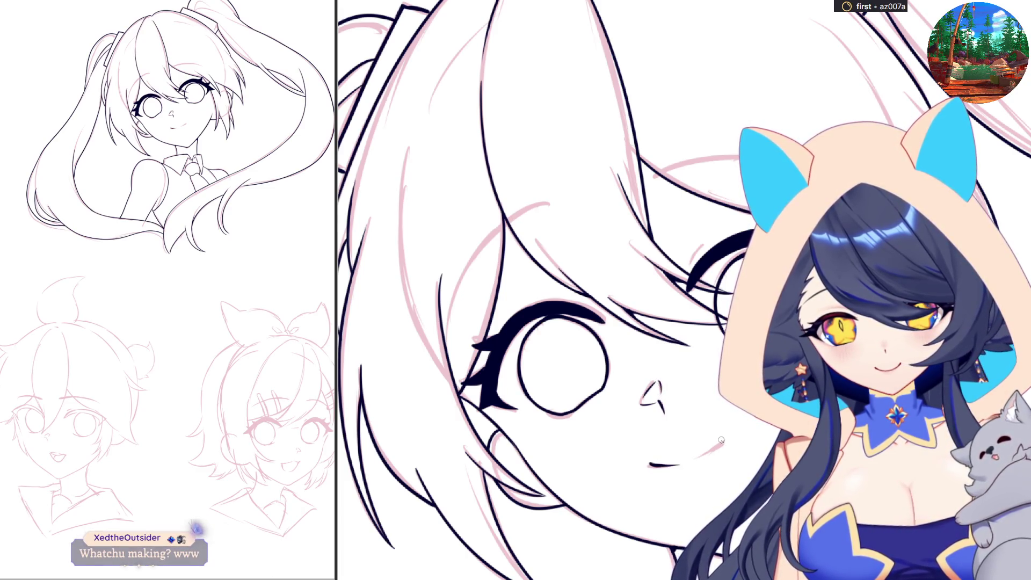
pyautogui.moveTo(723, 438); pyautogui.dragTo(681, 463)
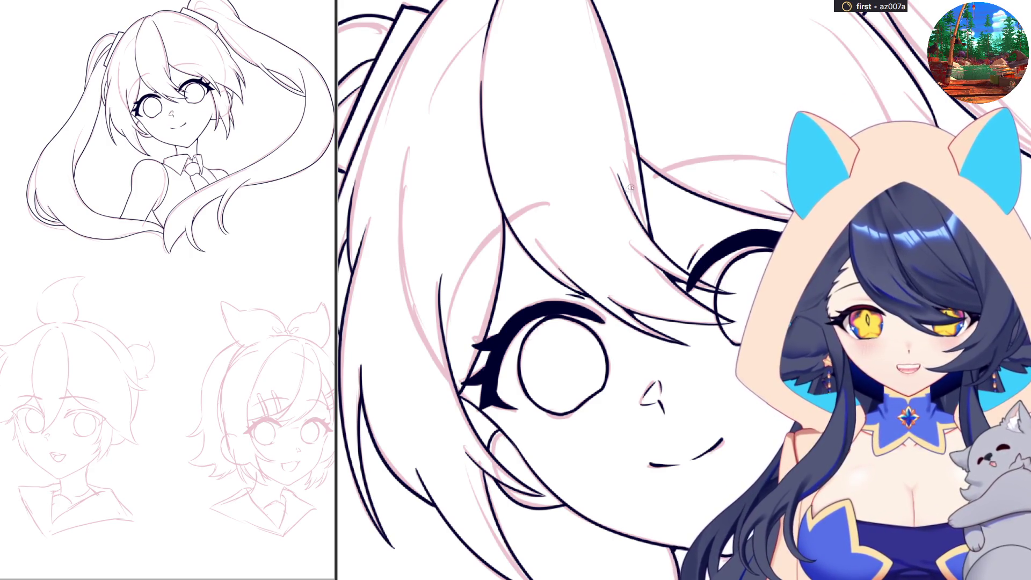
# Step: Try a hair strand above the right eye twice, undo both, and zoom out on the head
pyautogui.moveTo(629, 190); pyautogui.dragTo(743, 159)
pyautogui.hotkey('ctrl', 'z')
pyautogui.moveTo(630, 189)
pyautogui.mouseDown()
pyautogui.moveTo(701, 159)
pyautogui.moveTo(746, 158)
pyautogui.moveTo(657, 169)
pyautogui.moveTo(748, 158)
pyautogui.mouseUp()
pyautogui.hotkey('ctrl', 'z')
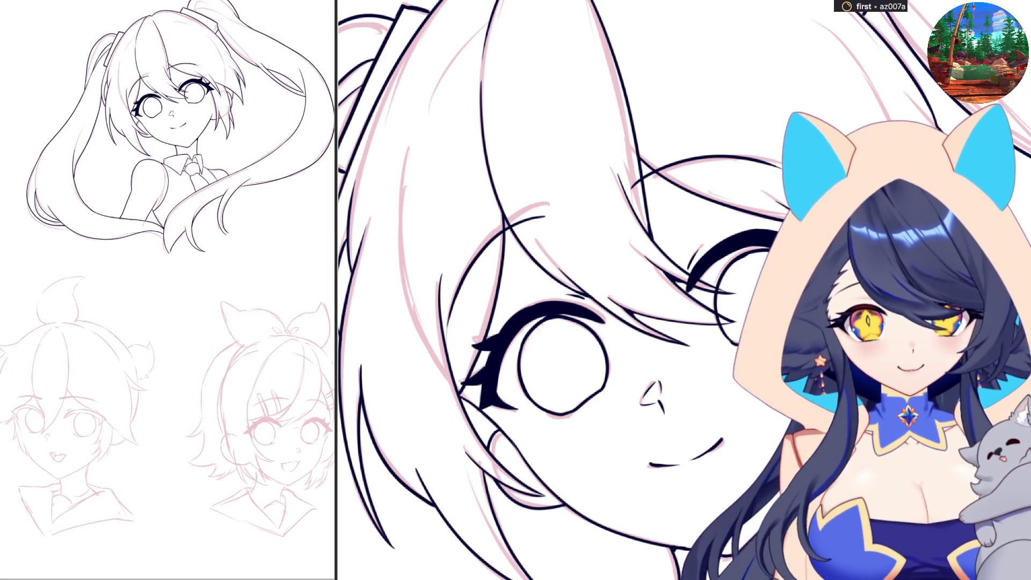
pyautogui.scroll(-3, 695, 283)
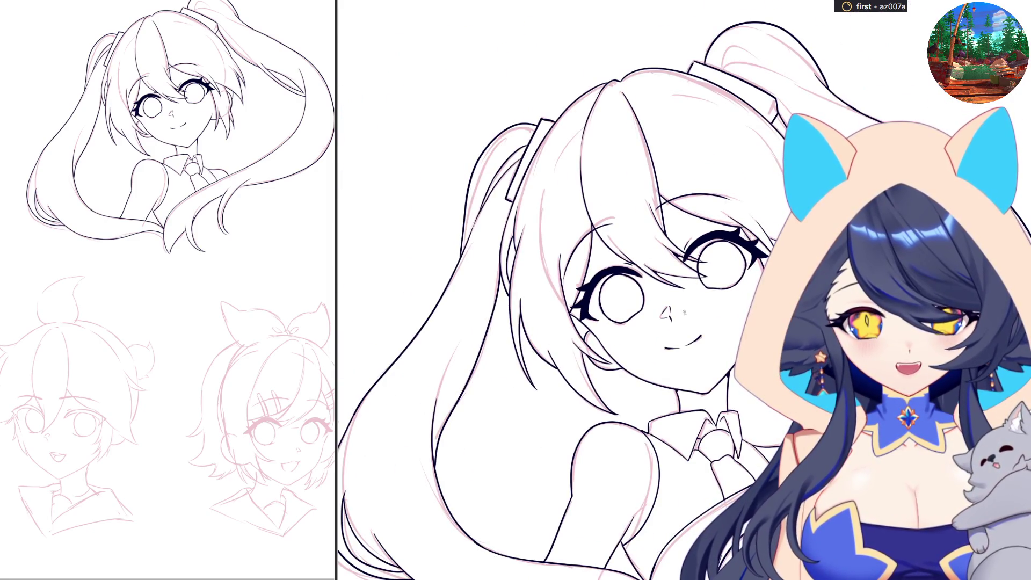
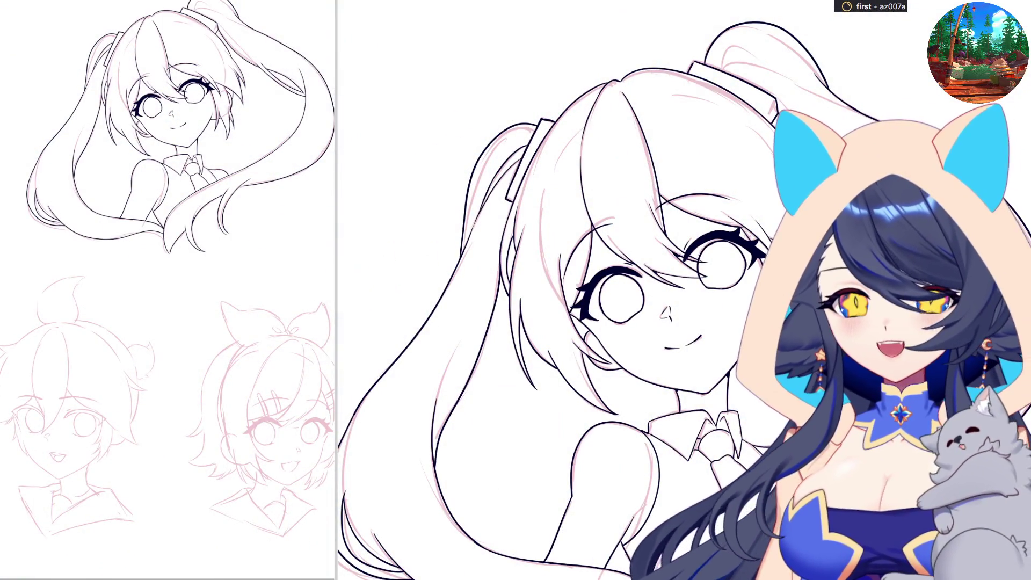
# Step: Move the view from the finished twin-tailed girl down to the boy's pink sketch face
pyautogui.scroll(-3, 682, 290)
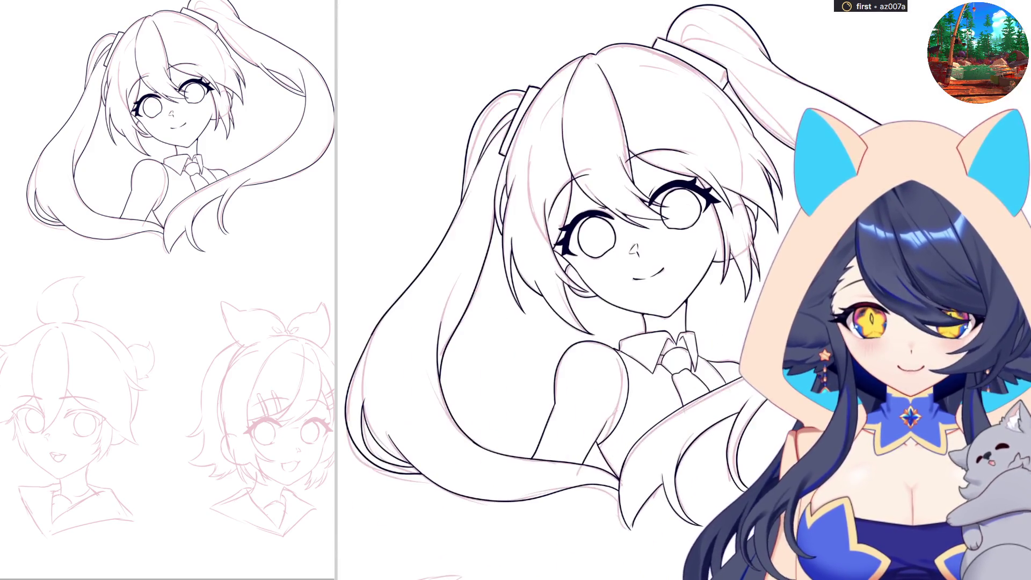
pyautogui.scroll(3, 682, 290)
pyautogui.scroll(-5, 682, 290)
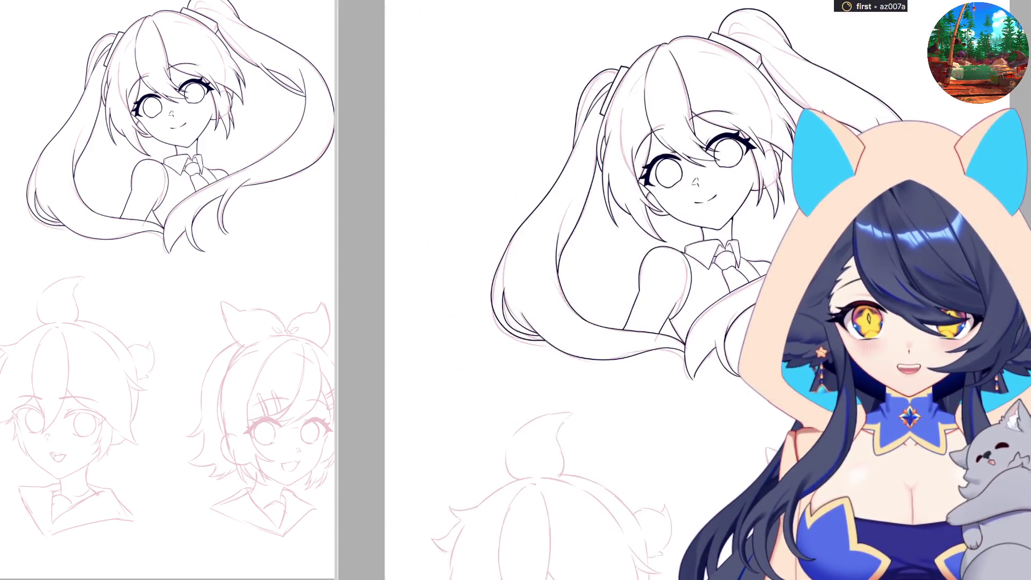
pyautogui.scroll(-3, 594, 424)
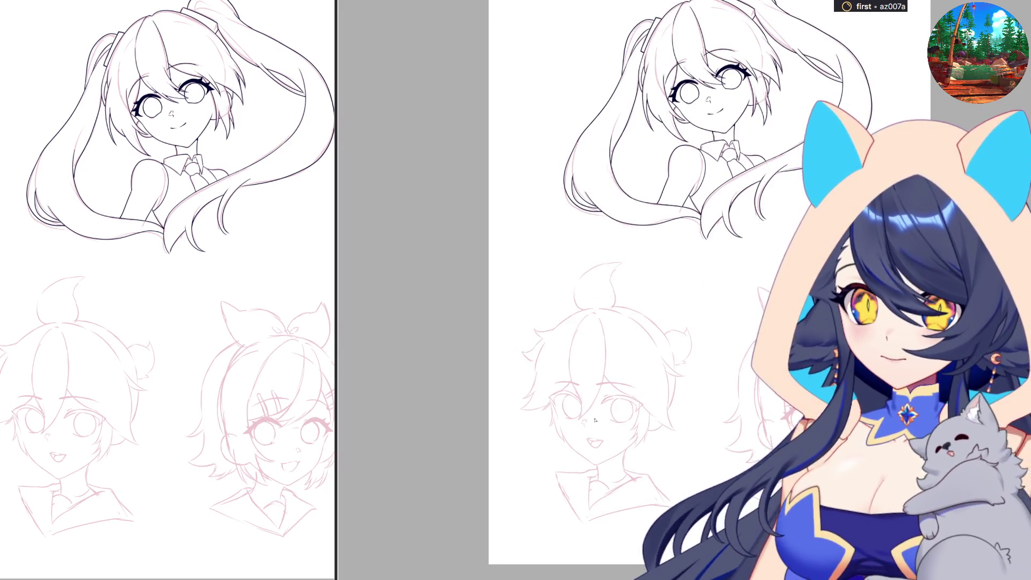
pyautogui.scroll(5, 582, 477)
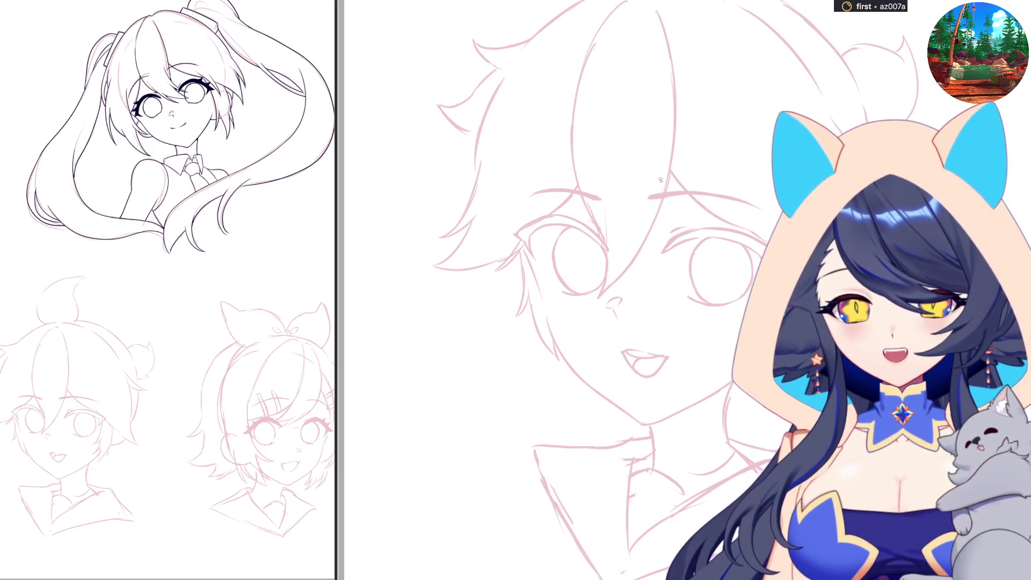
pyautogui.hscroll(-2, 684, 386)
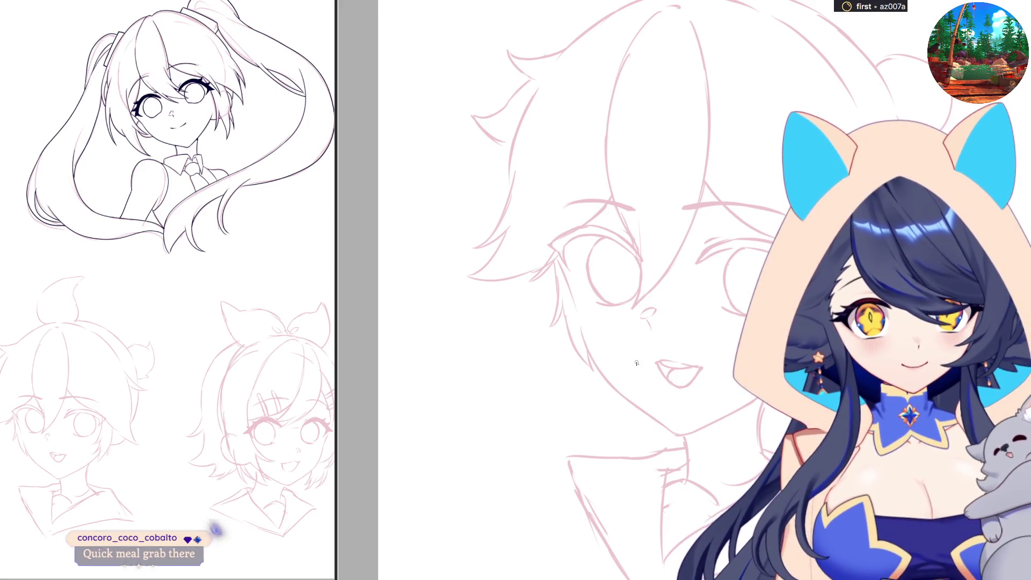
pyautogui.scroll(3, 636, 363)
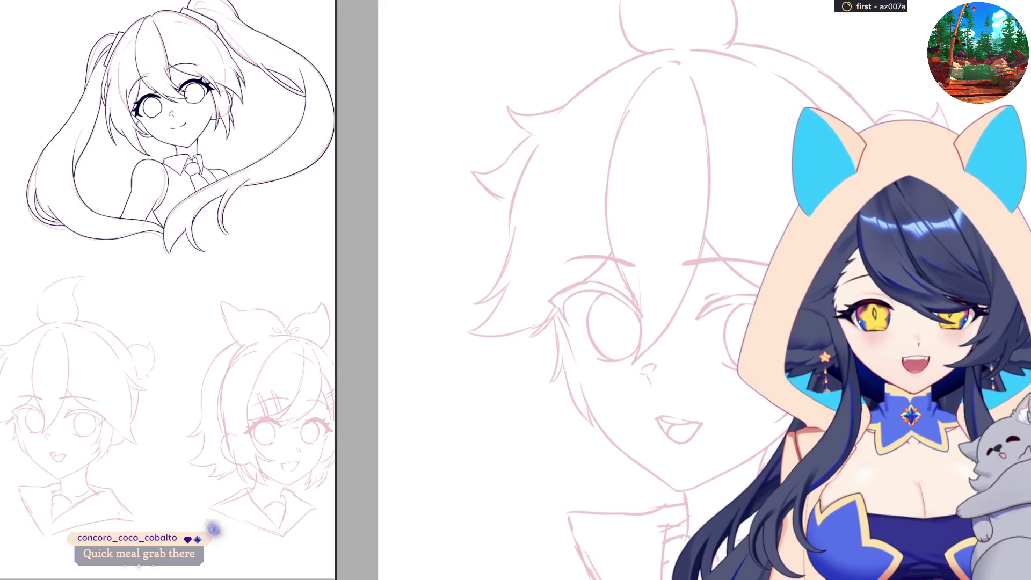
pyautogui.scroll(-3, 637, 363)
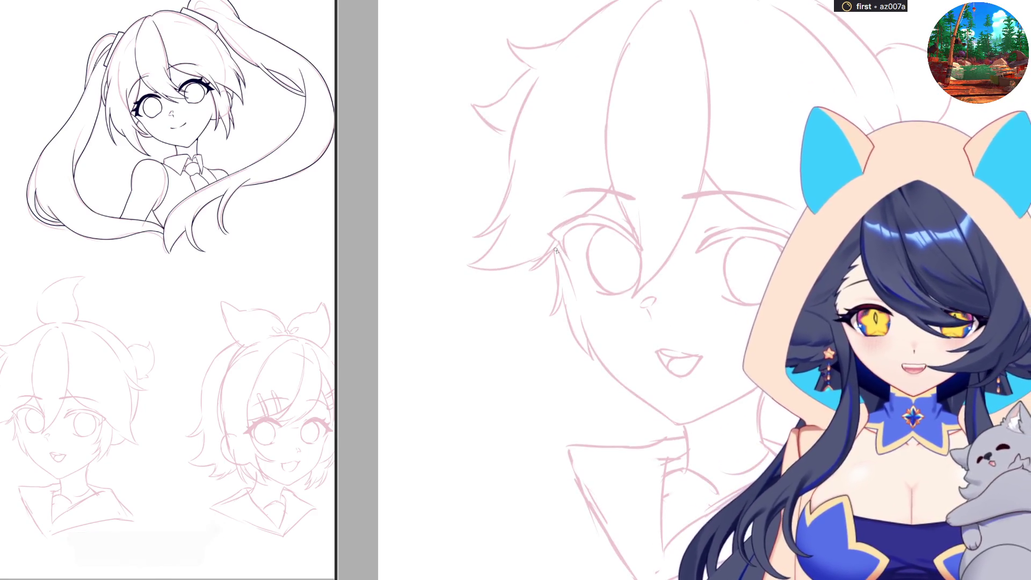
# Step: Ink the upper and lower cheek outline on the boy's left face side, redrawing until smooth
pyautogui.moveTo(561, 248); pyautogui.dragTo(586, 333)
pyautogui.hotkey('ctrl', 'z')
pyautogui.hotkey('ctrl', 'z')
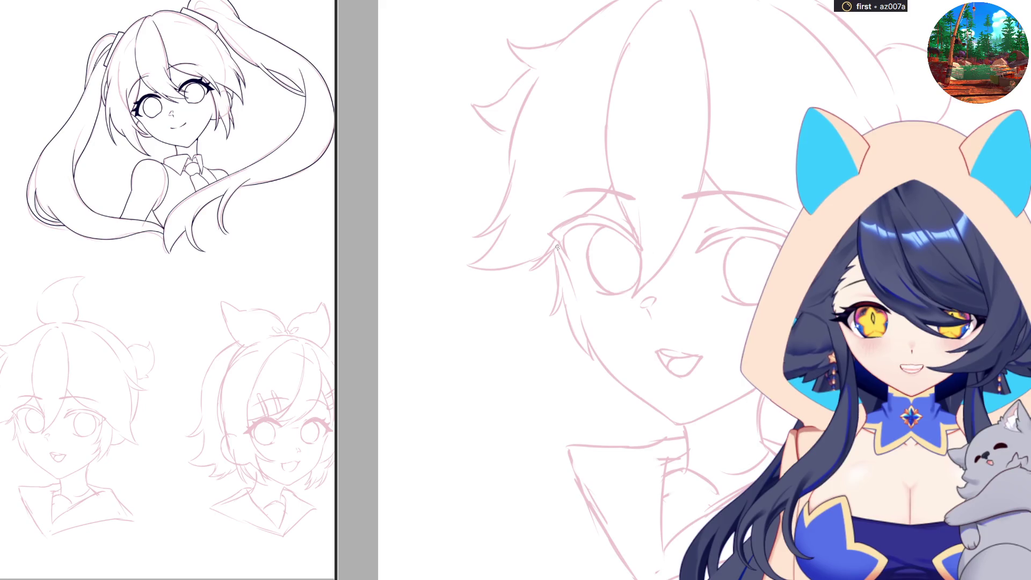
pyautogui.moveTo(556, 247); pyautogui.dragTo(592, 353)
pyautogui.hotkey('ctrl', 'z')
pyautogui.hotkey('ctrl', 'z')
pyautogui.moveTo(574, 290); pyautogui.dragTo(591, 352)
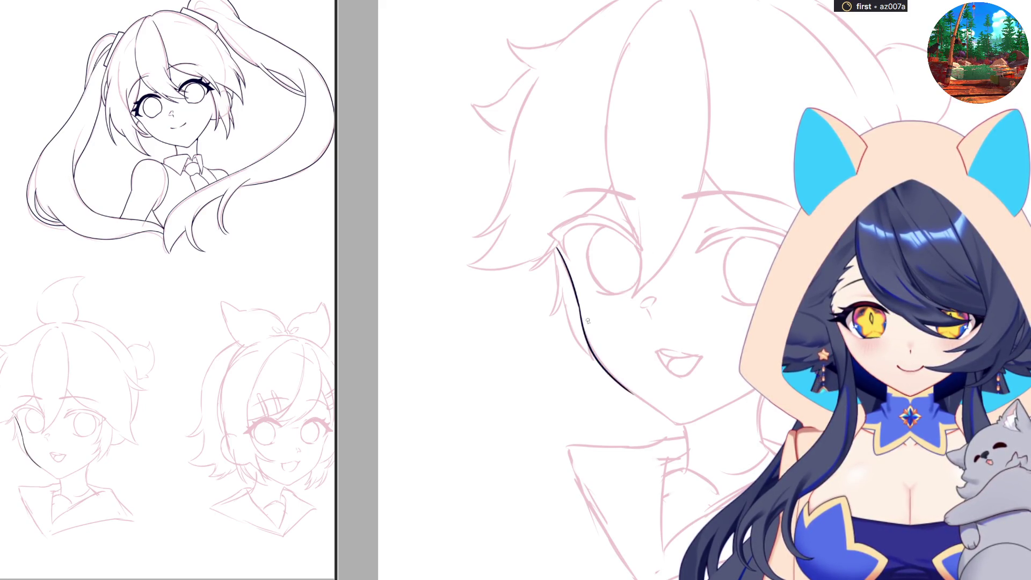
pyautogui.hotkey('ctrl', 'z')
pyautogui.moveTo(575, 293)
pyautogui.mouseDown()
pyautogui.moveTo(591, 353)
pyautogui.moveTo(651, 410)
pyautogui.mouseUp()
pyautogui.hotkey('ctrl', 'z')
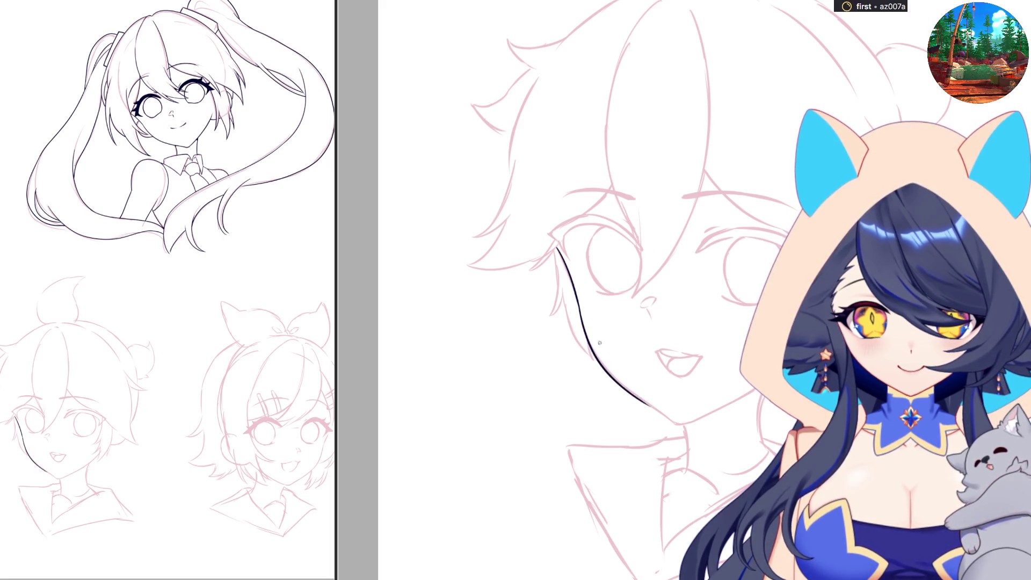
pyautogui.hotkey('ctrl', 'z')
pyautogui.hotkey('ctrl', 'z')
pyautogui.moveTo(577, 298)
pyautogui.mouseDown()
pyautogui.moveTo(607, 369)
pyautogui.moveTo(660, 409)
pyautogui.mouseUp()
pyautogui.hotkey('ctrl', 'z')
pyautogui.hotkey('ctrl', 'z')
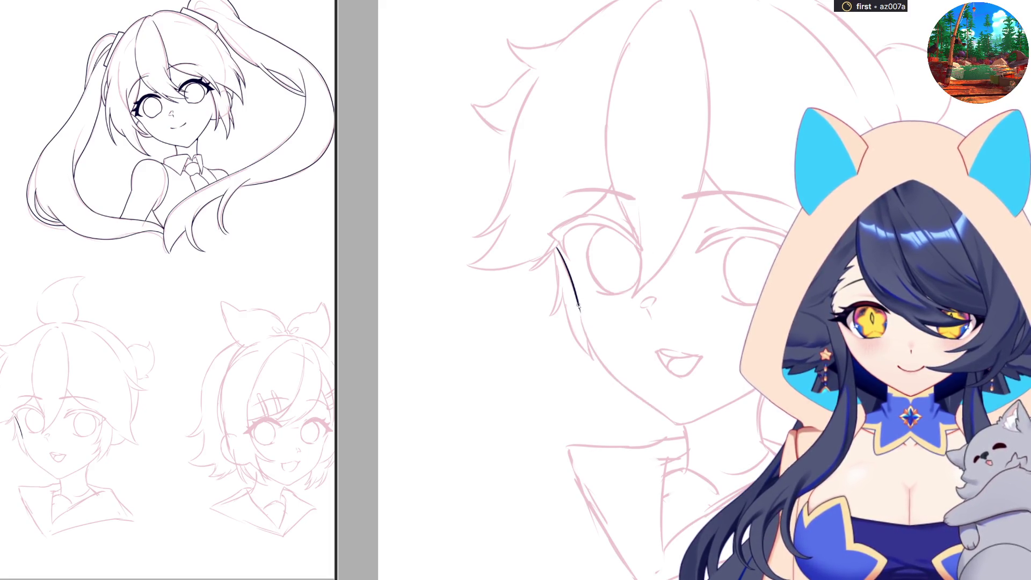
pyautogui.moveTo(577, 304); pyautogui.dragTo(600, 359)
pyautogui.hotkey('ctrl', 'z')
pyautogui.hotkey('ctrl', 'z')
pyautogui.moveTo(576, 304)
pyautogui.mouseDown()
pyautogui.moveTo(623, 386)
pyautogui.moveTo(668, 419)
pyautogui.mouseUp()
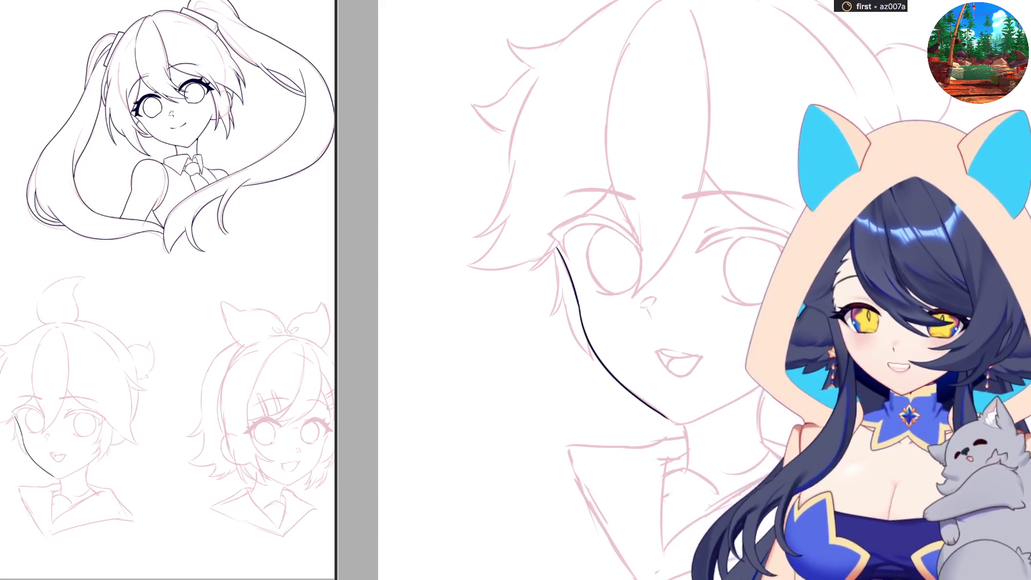
# Step: Extend the cheek line's lower tail down to the chin, retrying the overshooting ends
pyautogui.scroll(3, 536, 372)
pyautogui.hotkey('ctrl', 'z')
pyautogui.hotkey('ctrl', 'z')
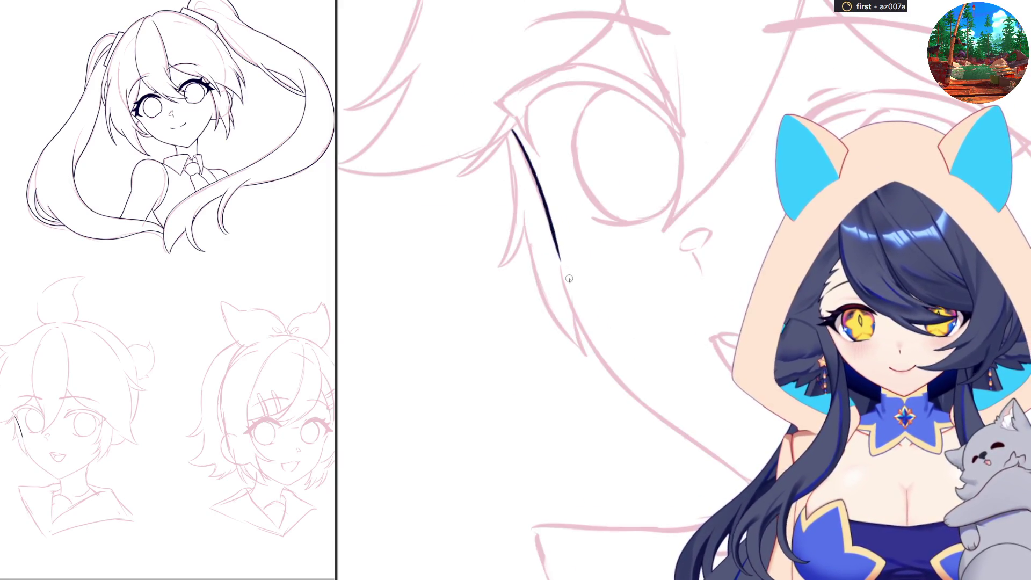
pyautogui.moveTo(556, 240)
pyautogui.mouseDown()
pyautogui.moveTo(596, 361)
pyautogui.moveTo(677, 423)
pyautogui.mouseUp()
pyautogui.hotkey('ctrl', 'z')
pyautogui.hotkey('ctrl', 'z')
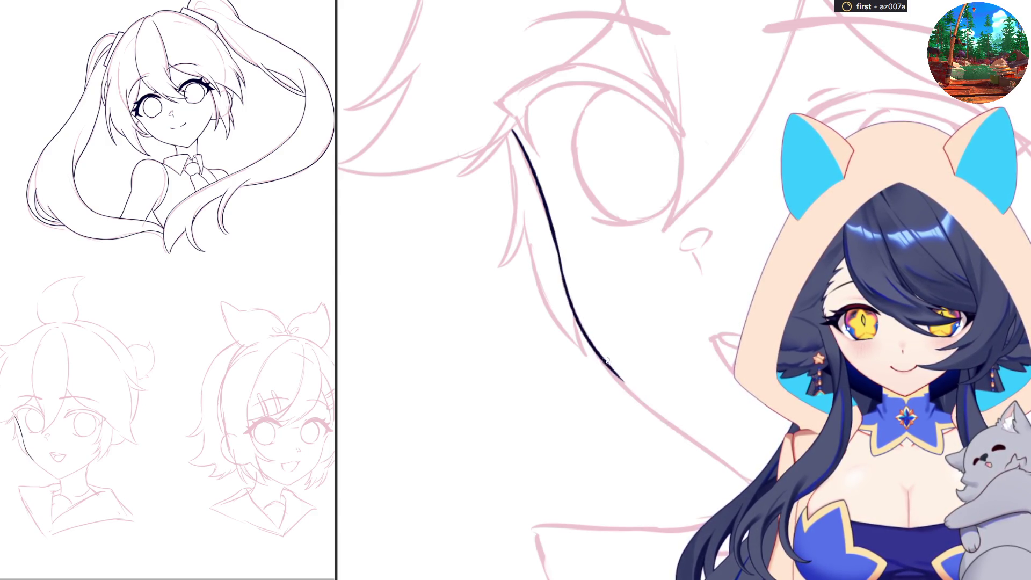
pyautogui.moveTo(611, 371); pyautogui.dragTo(692, 438)
pyautogui.hotkey('ctrl', 'z')
pyautogui.hotkey('ctrl', 'z')
pyautogui.moveTo(599, 355); pyautogui.dragTo(699, 445)
pyautogui.hotkey('ctrl', 'z')
pyautogui.moveTo(606, 364); pyautogui.dragTo(697, 444)
pyautogui.hotkey('ctrl', 'z')
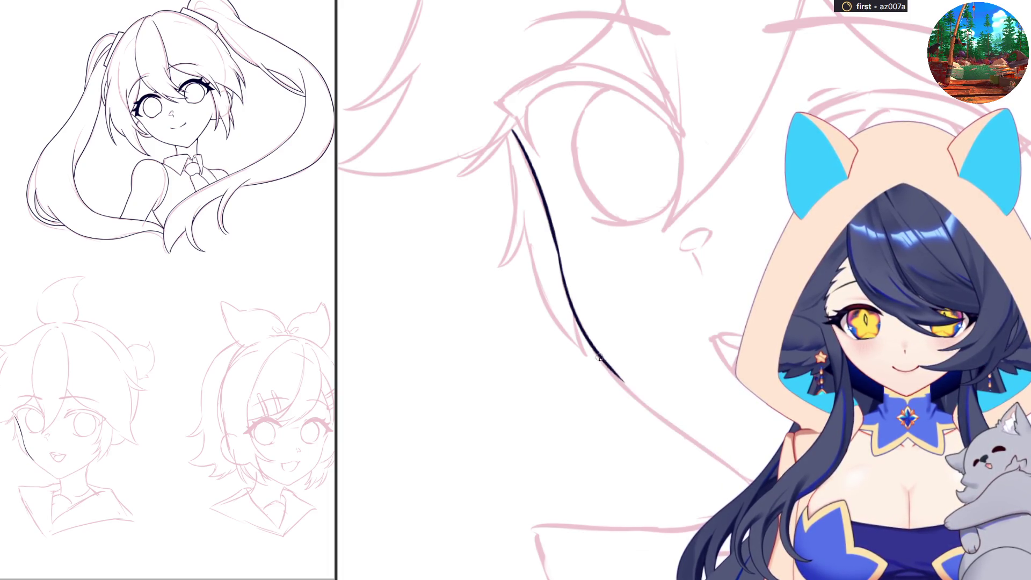
pyautogui.hotkey('ctrl', 'z')
pyautogui.moveTo(592, 350); pyautogui.dragTo(653, 414)
pyautogui.moveTo(617, 382); pyautogui.dragTo(696, 450)
pyautogui.hotkey('ctrl', 'z')
pyautogui.hotkey('ctrl', 'z')
pyautogui.moveTo(603, 359); pyautogui.dragTo(665, 418)
pyautogui.moveTo(623, 385); pyautogui.dragTo(718, 458)
pyautogui.hotkey('ctrl', 'z')
pyautogui.moveTo(647, 407); pyautogui.dragTo(731, 463)
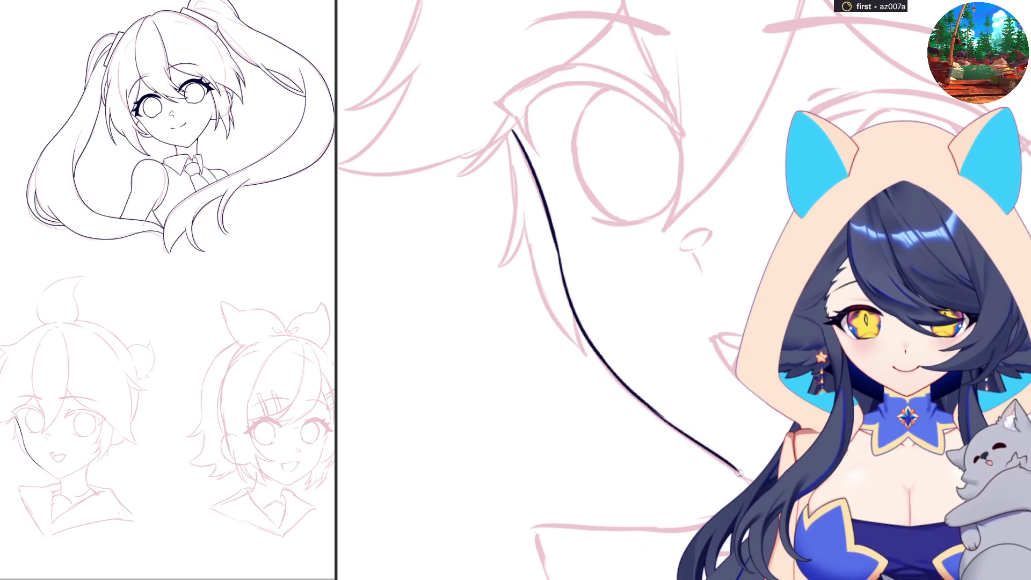
pyautogui.hotkey('ctrl', 'z')
pyautogui.moveTo(652, 412); pyautogui.dragTo(713, 453)
pyautogui.hotkey('ctrl', 'z')
pyautogui.moveTo(648, 404); pyautogui.dragTo(751, 480)
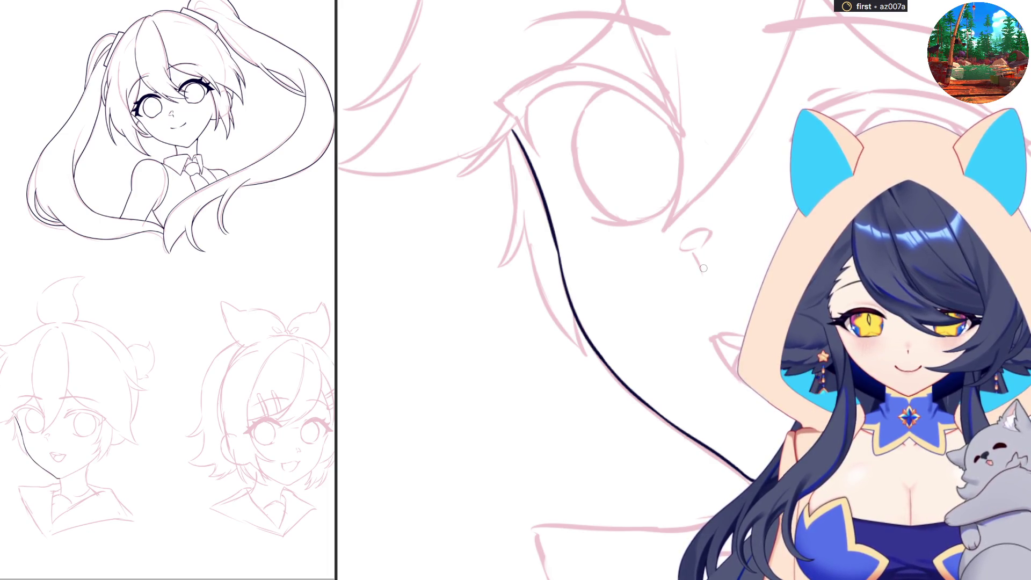
# Step: Ink the jawline running toward the chin, redrawing it until it meets cleanly
pyautogui.moveTo(413, 338); pyautogui.dragTo(468, 388)
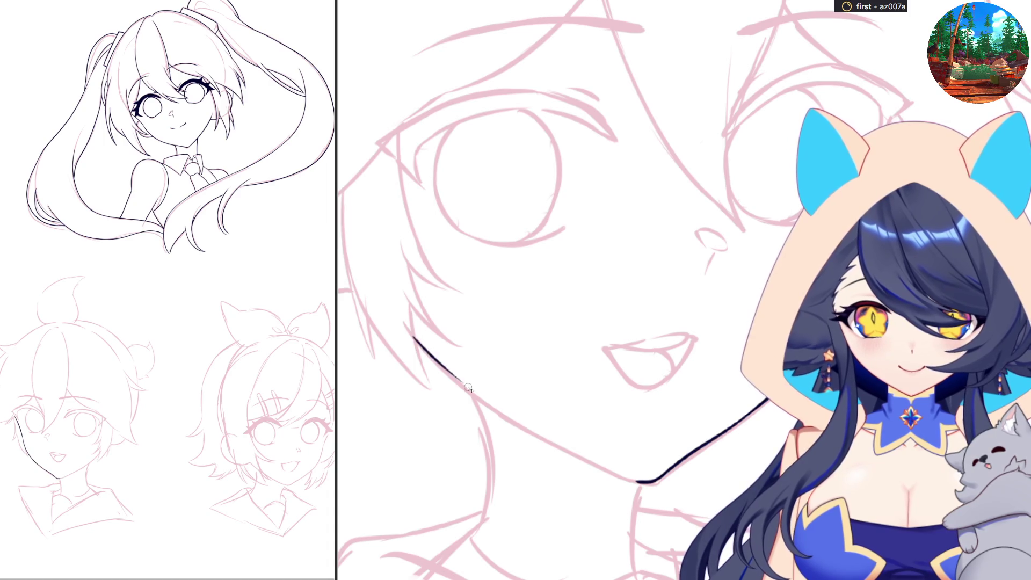
pyautogui.hotkey('ctrl', 'z')
pyautogui.moveTo(413, 337); pyautogui.dragTo(534, 432)
pyautogui.hotkey('ctrl', 'z')
pyautogui.moveTo(413, 336)
pyautogui.mouseDown()
pyautogui.moveTo(486, 404)
pyautogui.moveTo(618, 476)
pyautogui.mouseUp()
pyautogui.hotkey('ctrl', 'z')
pyautogui.hotkey('ctrl', 'z')
pyautogui.hotkey('ctrl', 'z')
pyautogui.hotkey('ctrl', 'z')
pyautogui.moveTo(540, 438); pyautogui.dragTo(621, 477)
pyautogui.moveTo(556, 406); pyautogui.dragTo(748, 475)
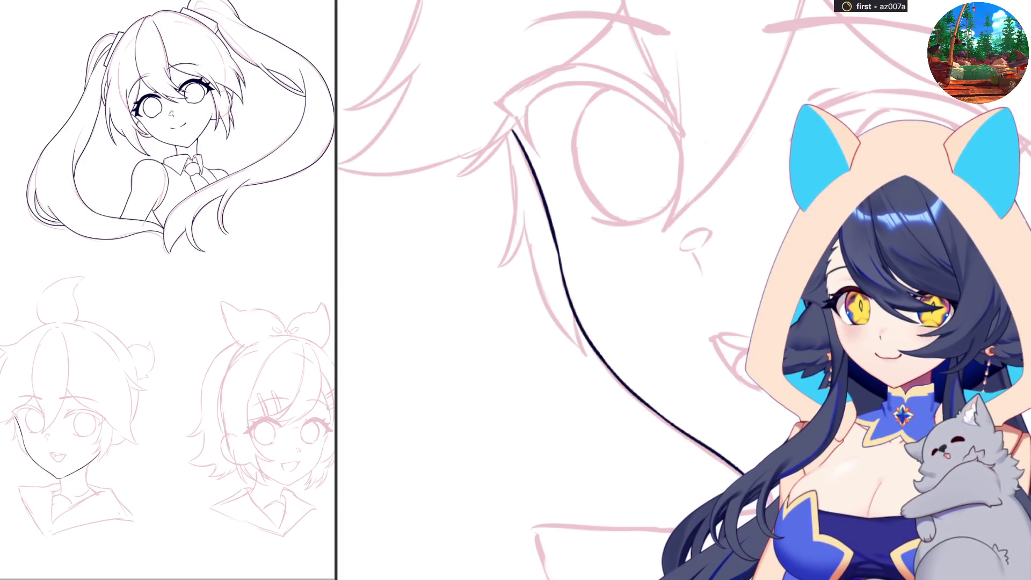
pyautogui.scroll(-5, 607, 290)
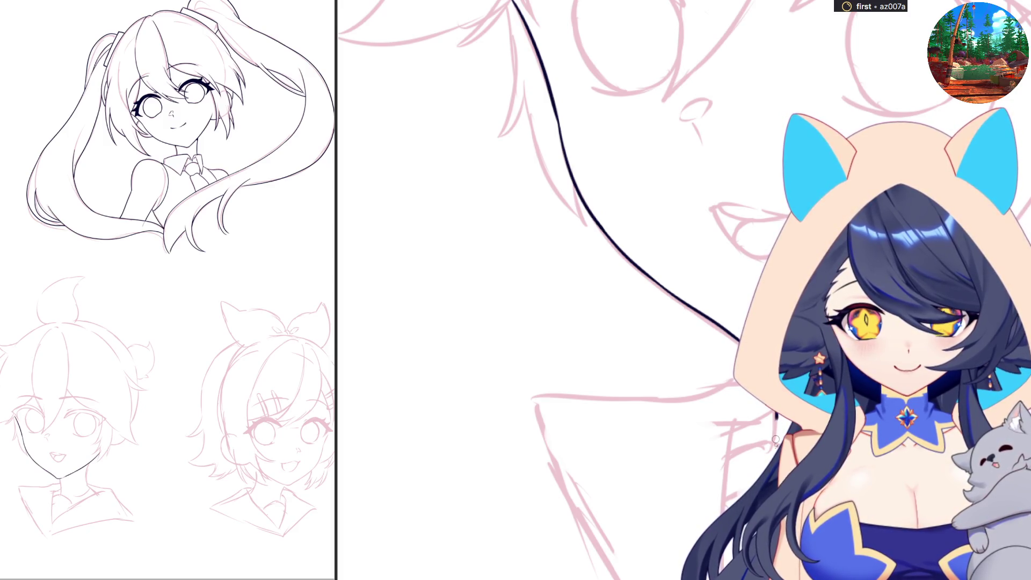
# Step: Draw two ink strokes along the left side of the boy's neck
pyautogui.moveTo(775, 440); pyautogui.dragTo(772, 483)
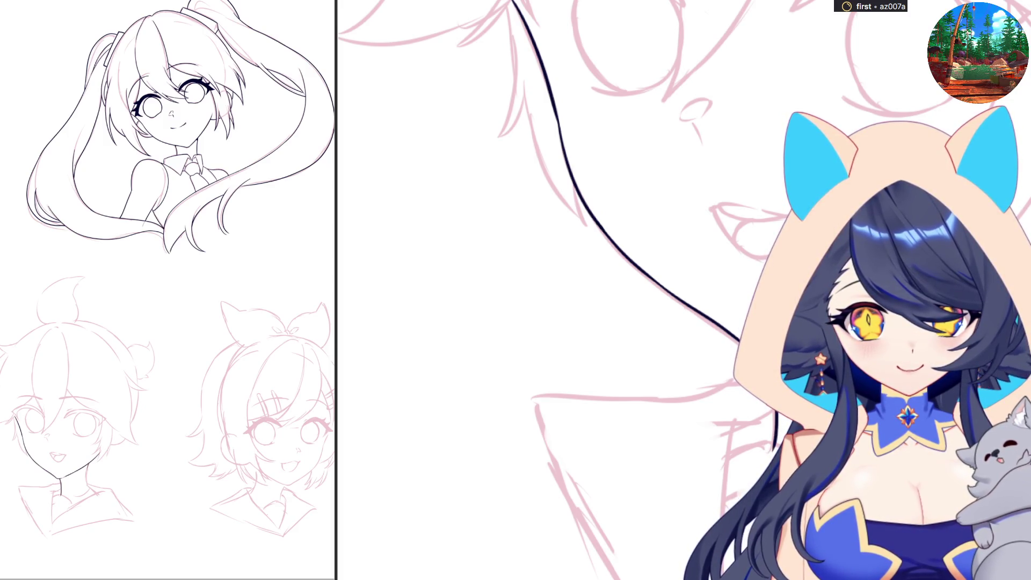
pyautogui.moveTo(908, 387); pyautogui.dragTo(911, 483)
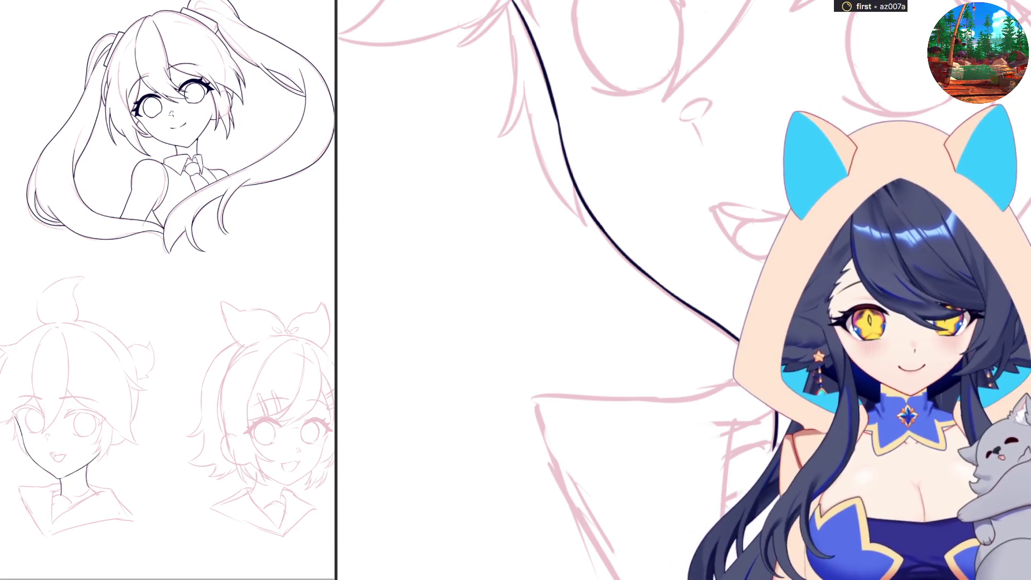
# Step: Ink the boy's lower and inner collar lines, redrawing the short collar stroke longer
pyautogui.scroll(-3, 682, 290)
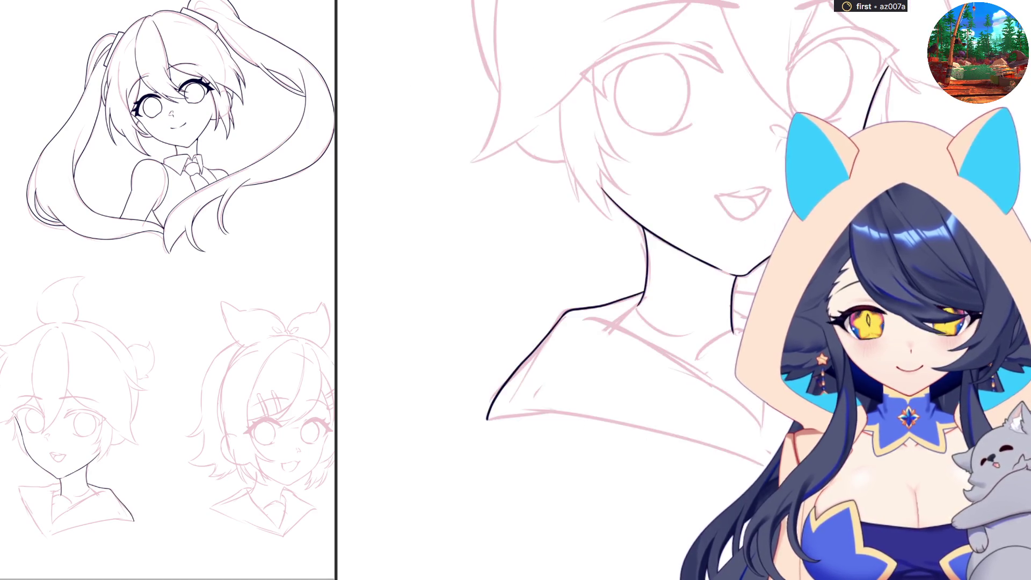
pyautogui.moveTo(488, 416)
pyautogui.mouseDown()
pyautogui.moveTo(604, 425)
pyautogui.moveTo(722, 452)
pyautogui.mouseUp()
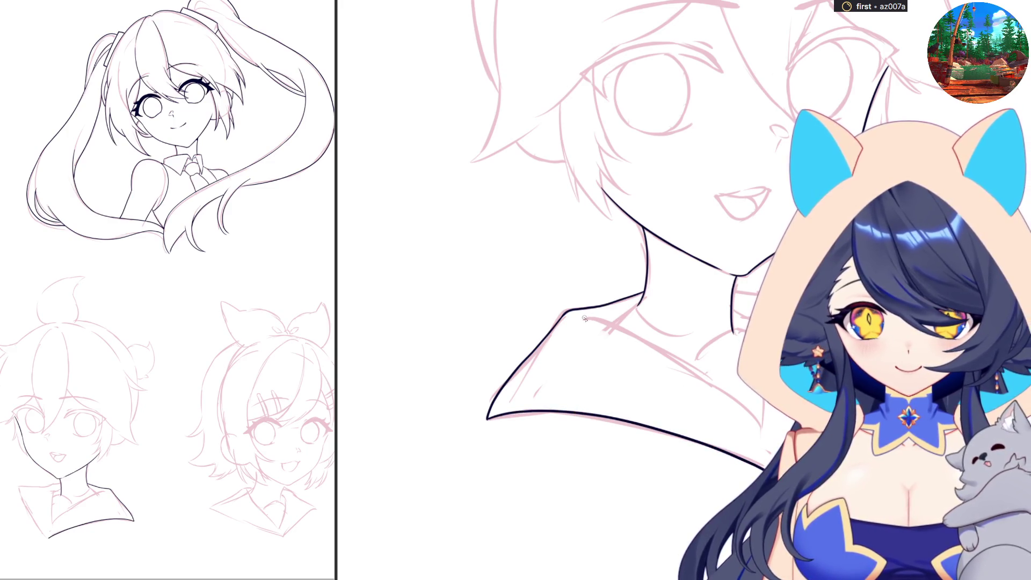
pyautogui.moveTo(581, 317)
pyautogui.mouseDown()
pyautogui.moveTo(660, 347)
pyautogui.moveTo(768, 430)
pyautogui.mouseUp()
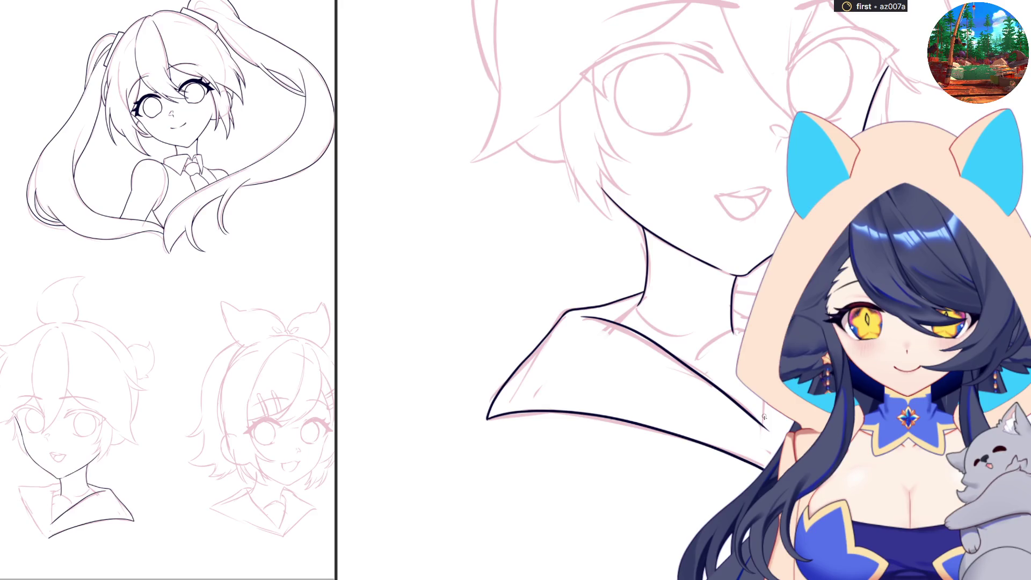
pyautogui.moveTo(645, 424); pyautogui.dragTo(643, 382)
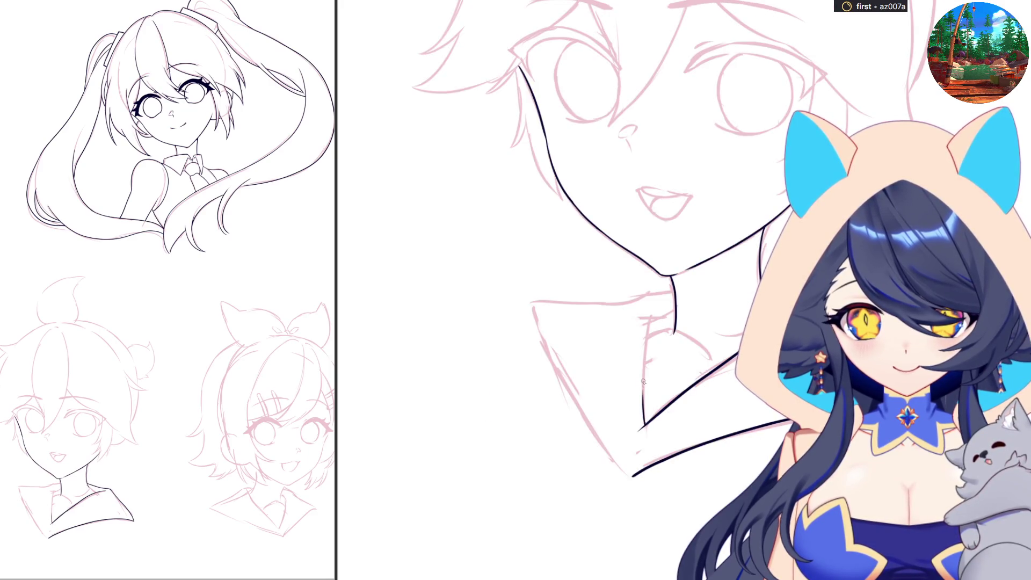
pyautogui.hotkey('ctrl', 'z')
pyautogui.moveTo(644, 425); pyautogui.dragTo(658, 309)
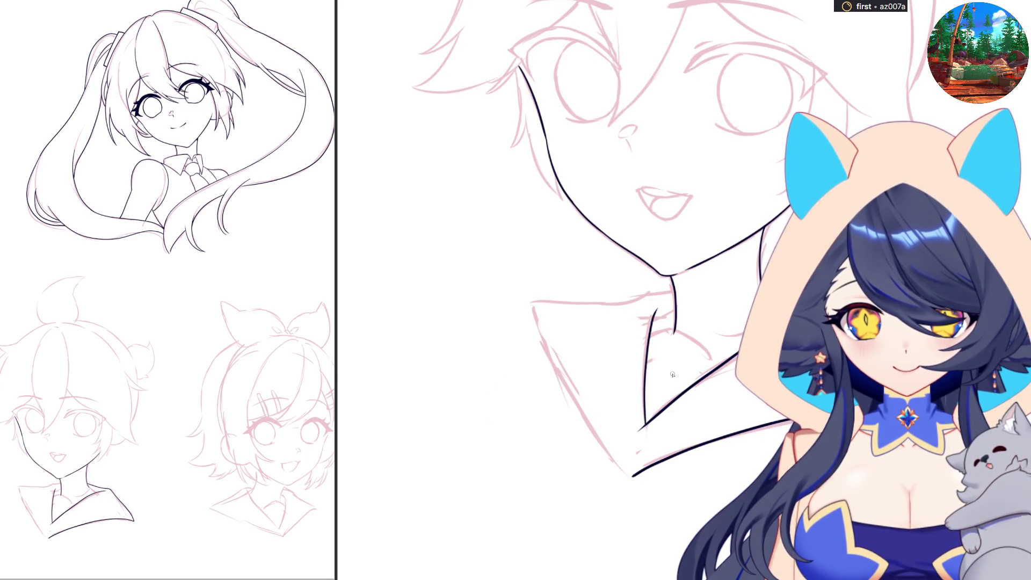
# Step: Rotate the canvas and ink the neck-to-collar curve plus a short collar line, then zoom out
pyautogui.moveTo(590, 268); pyautogui.dragTo(666, 269)
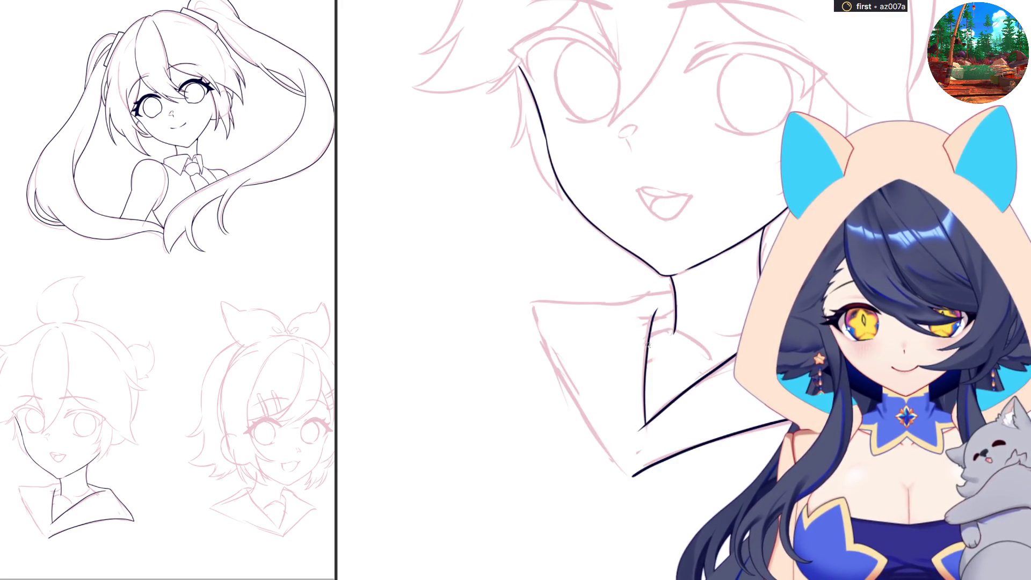
pyautogui.moveTo(647, 346)
pyautogui.mouseDown()
pyautogui.moveTo(681, 337)
pyautogui.moveTo(721, 367)
pyautogui.mouseUp()
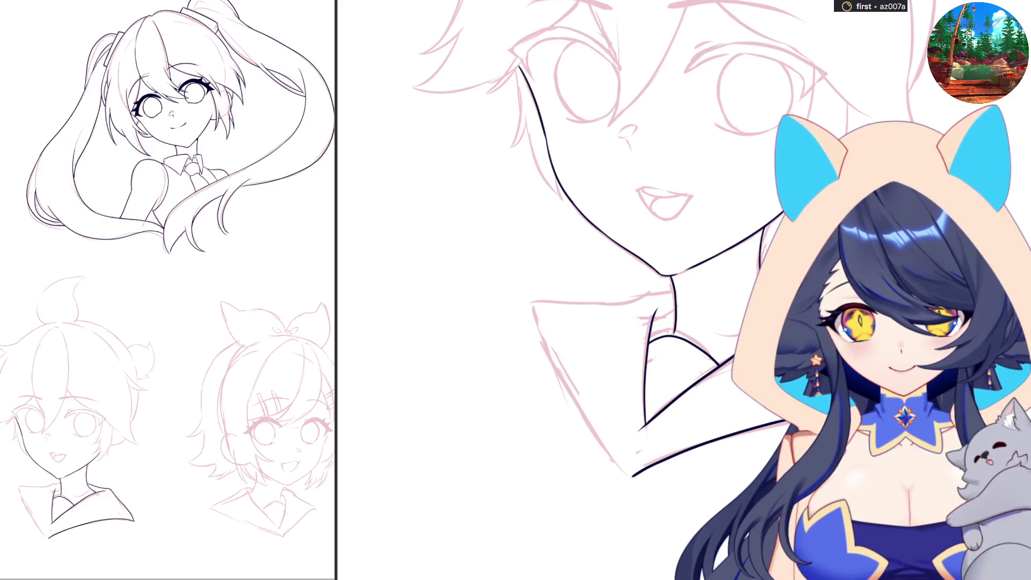
pyautogui.moveTo(664, 276); pyautogui.dragTo(741, 274)
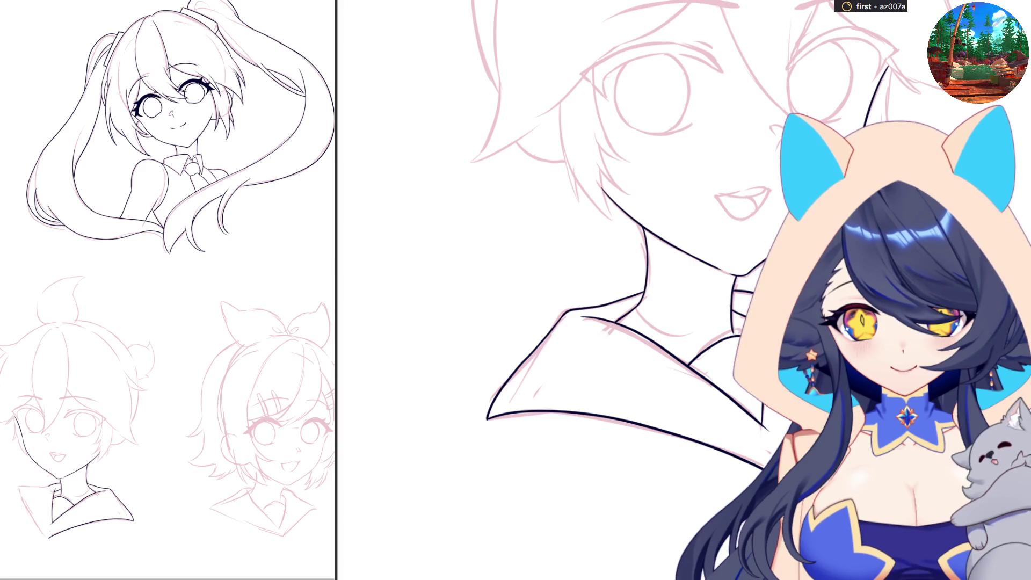
pyautogui.moveTo(19, 488); pyautogui.dragTo(50, 486)
pyautogui.hotkey('ctrl', 'z')
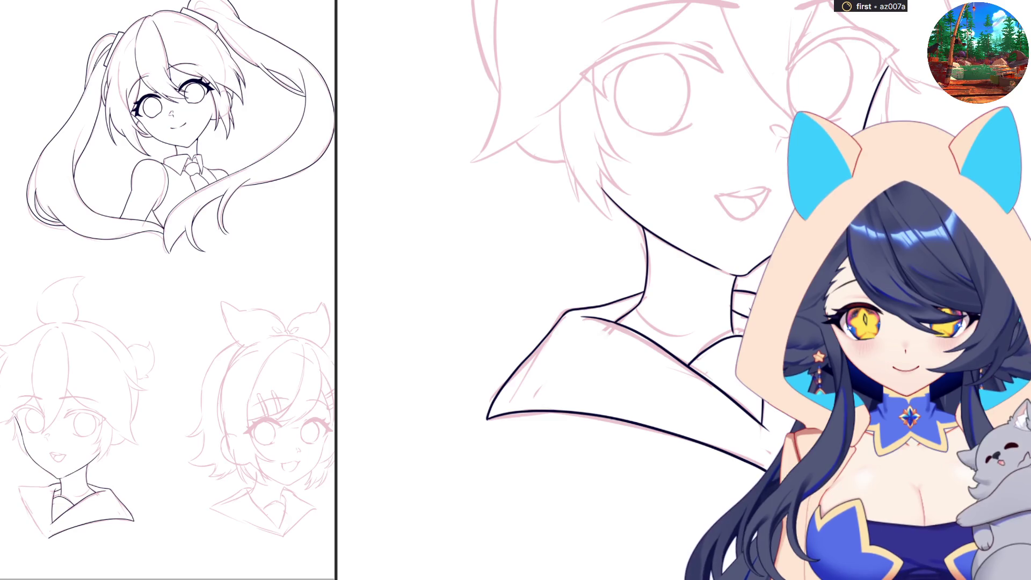
pyautogui.hotkey('ctrl', 'shift', 'z')
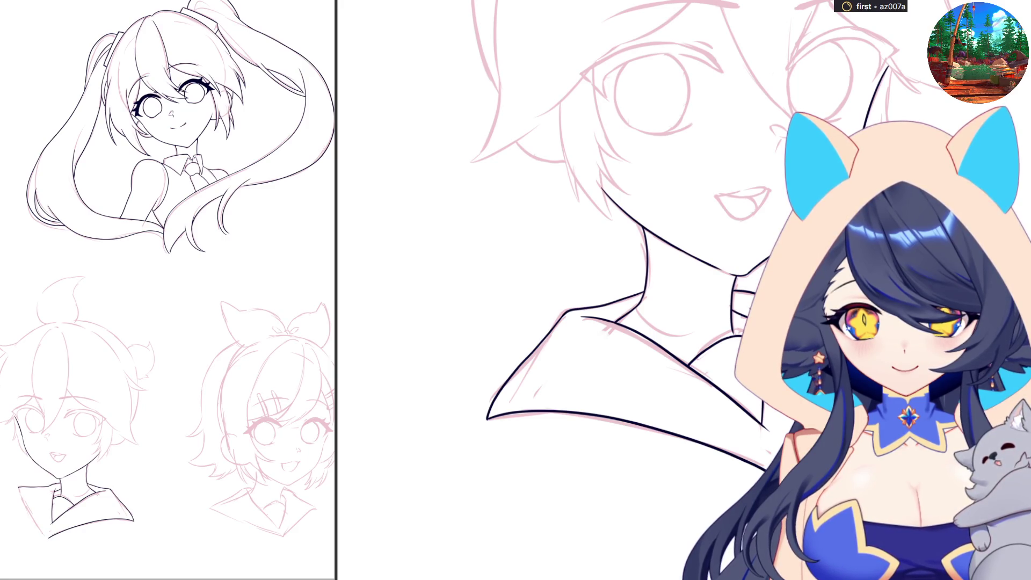
pyautogui.press('^')
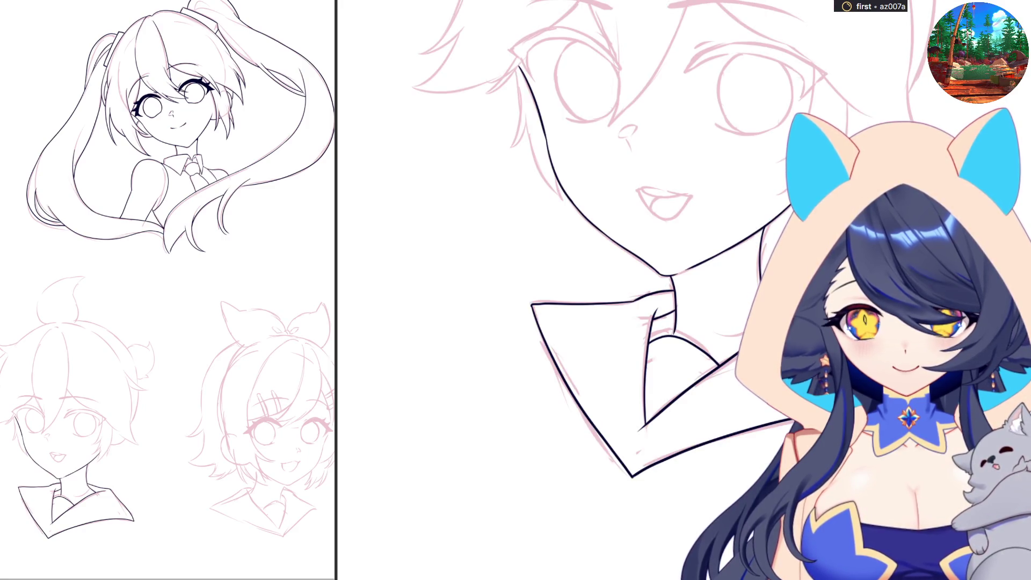
pyautogui.hotkey('ctrl', '-')
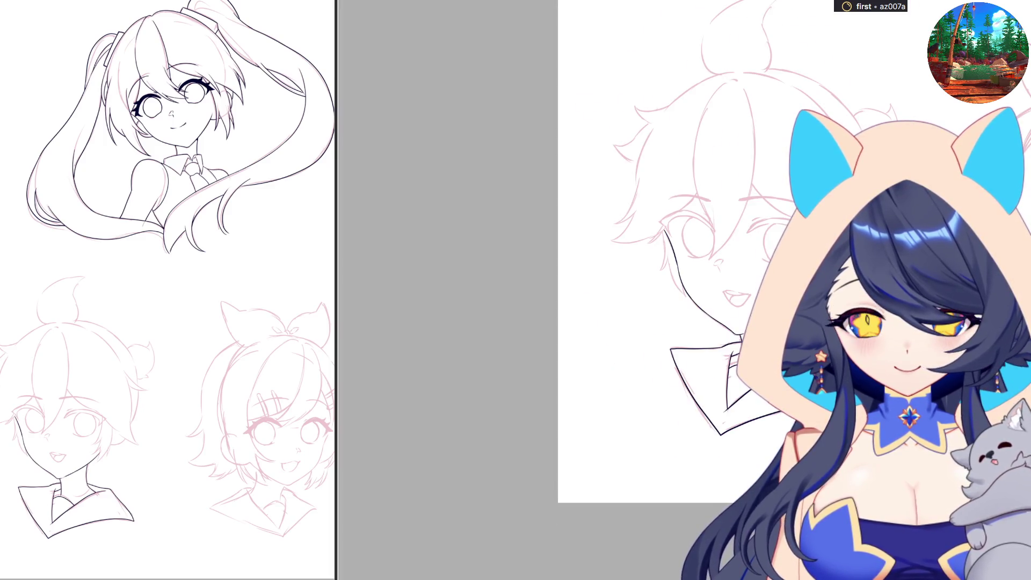
# Step: Ink one long line from the crown down the boy's central bang, then flip the view to check
pyautogui.scroll(3, 775, 120)
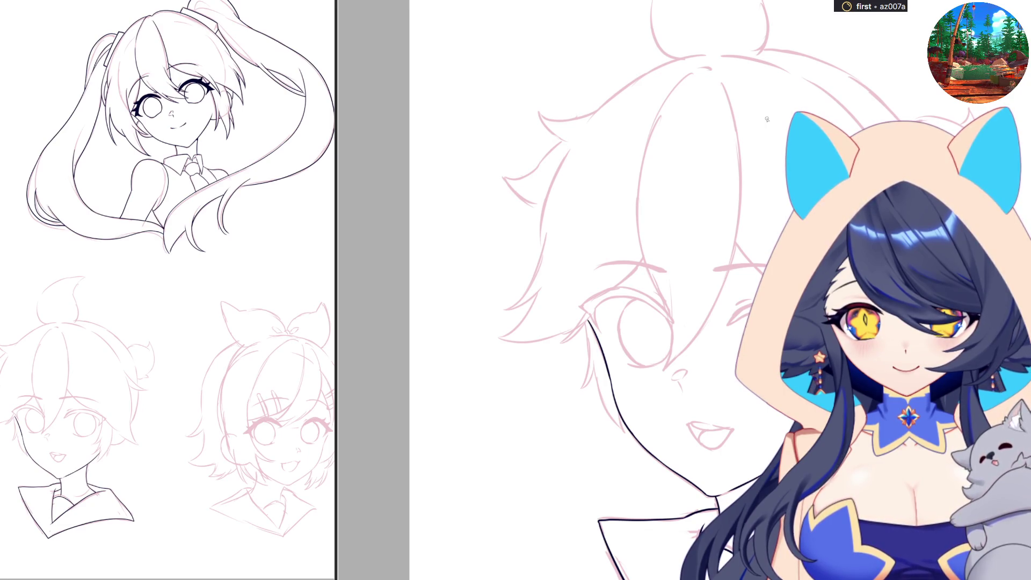
pyautogui.scroll(2, 767, 119)
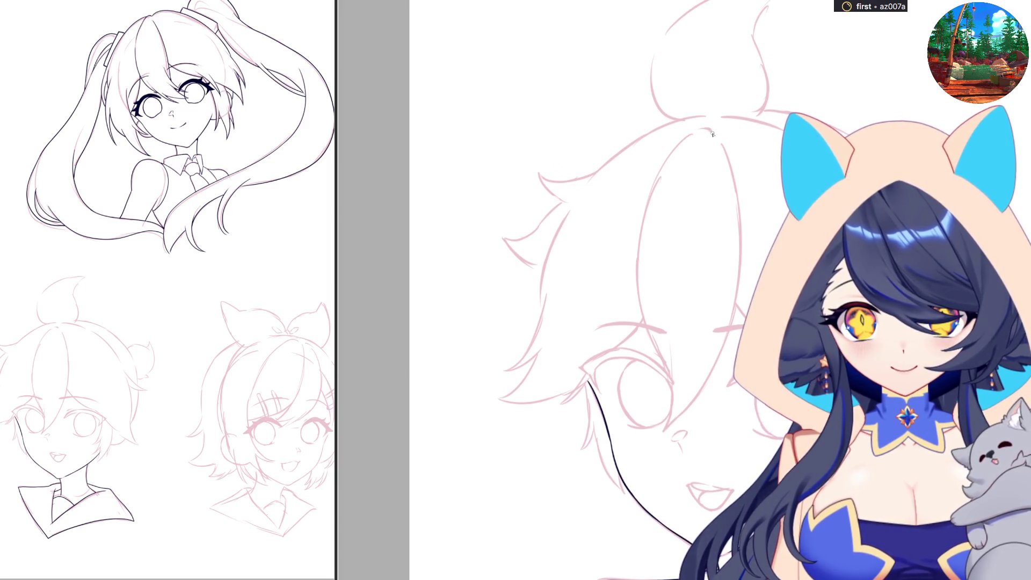
pyautogui.moveTo(714, 130)
pyautogui.mouseDown()
pyautogui.moveTo(683, 135)
pyautogui.moveTo(639, 237)
pyautogui.mouseUp()
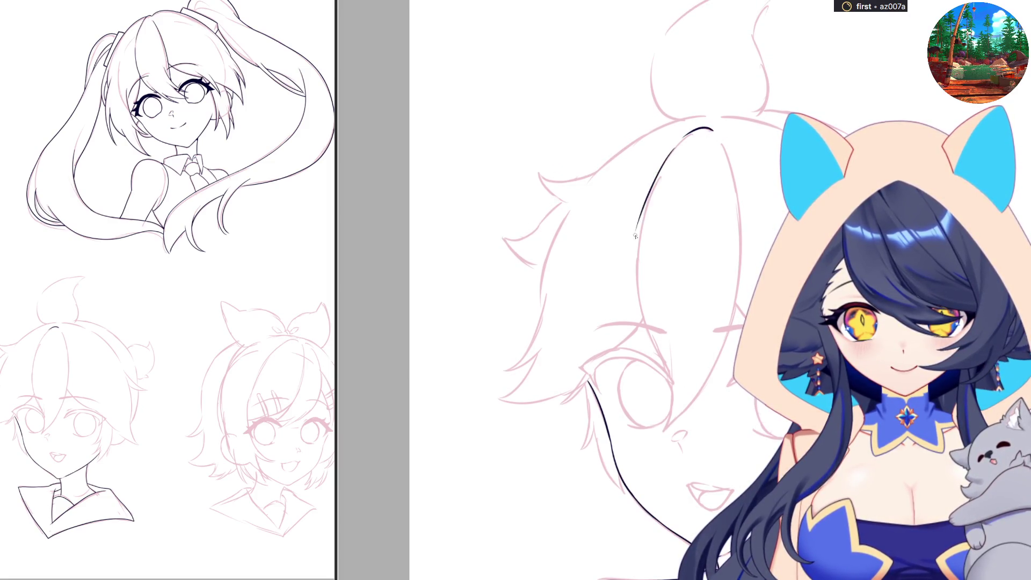
pyautogui.hotkey('ctrl', 'z')
pyautogui.moveTo(661, 161)
pyautogui.mouseDown()
pyautogui.moveTo(639, 333)
pyautogui.moveTo(648, 351)
pyautogui.moveTo(639, 251)
pyautogui.moveTo(658, 357)
pyautogui.mouseUp()
pyautogui.hotkey('ctrl', 'z')
pyautogui.hotkey('ctrl', 'z')
pyautogui.moveTo(662, 165)
pyautogui.mouseDown()
pyautogui.moveTo(635, 267)
pyautogui.moveTo(673, 379)
pyautogui.mouseUp()
pyautogui.press('m')
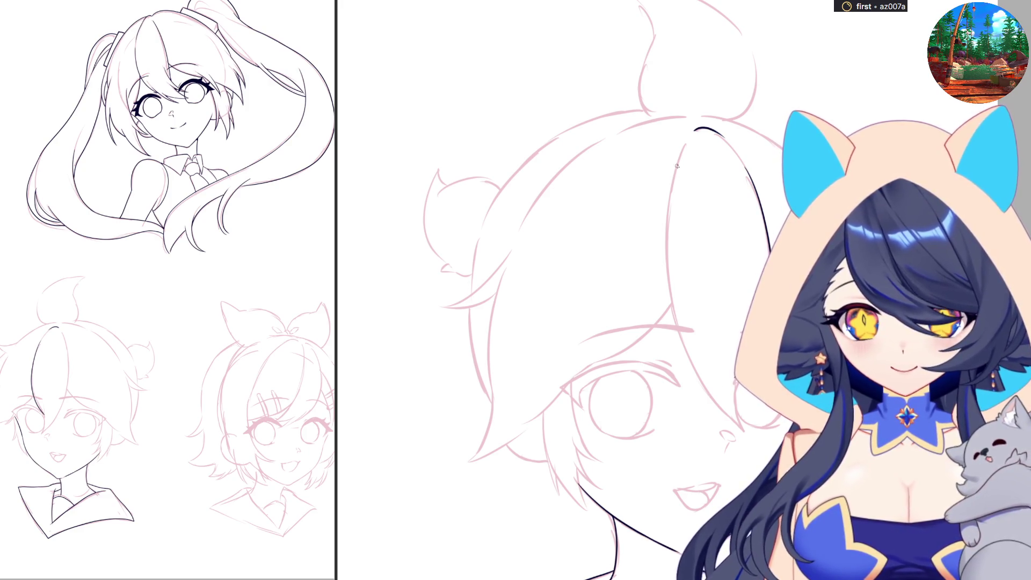
# Step: Extend the central bang line down toward the eye and mirror the canvas to check it
pyautogui.moveTo(674, 177)
pyautogui.mouseDown()
pyautogui.moveTo(674, 330)
pyautogui.moveTo(692, 362)
pyautogui.mouseUp()
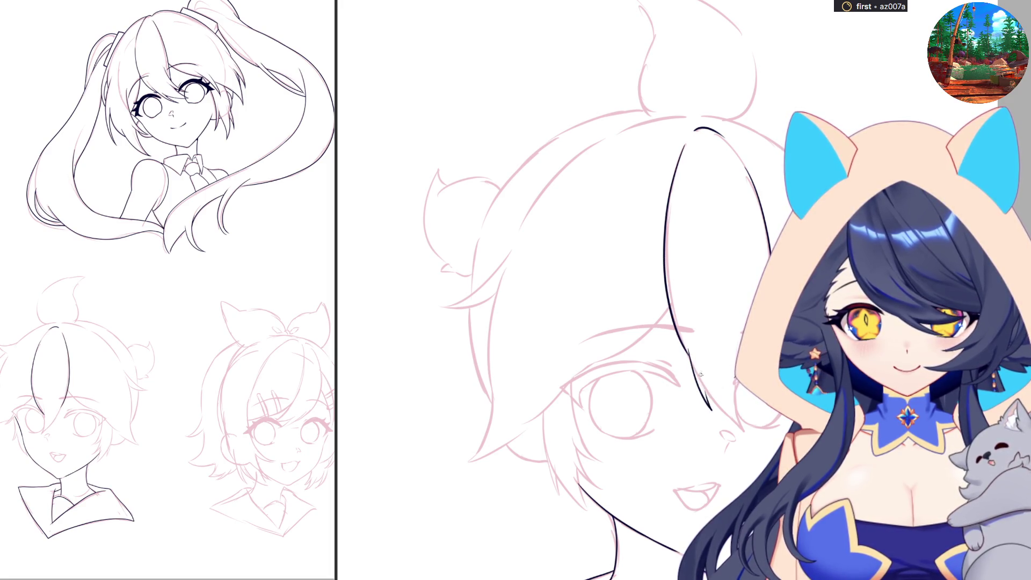
pyautogui.moveTo(689, 348); pyautogui.dragTo(724, 426)
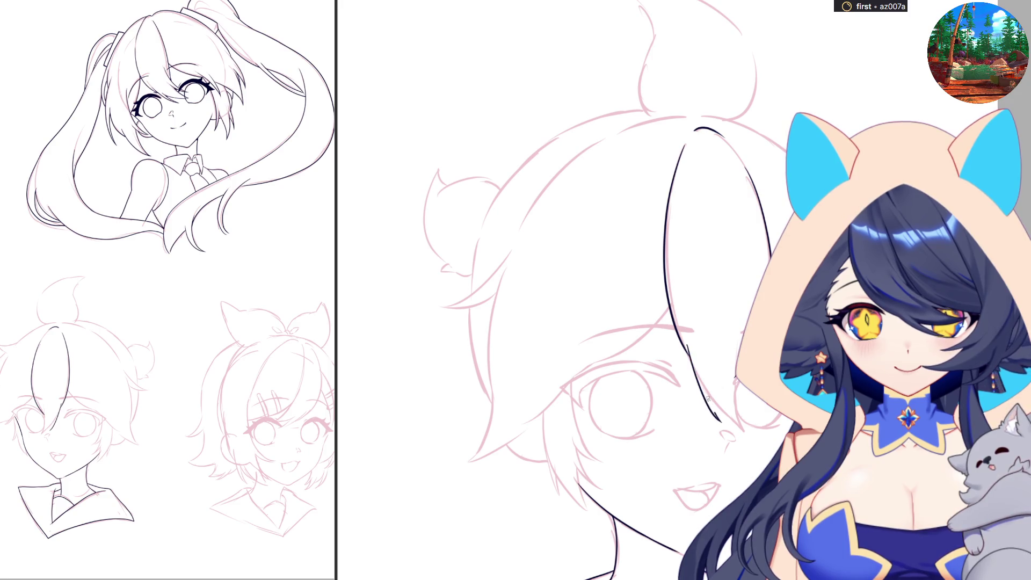
pyautogui.moveTo(702, 375)
pyautogui.mouseDown()
pyautogui.moveTo(715, 411)
pyautogui.moveTo(738, 425)
pyautogui.moveTo(734, 352)
pyautogui.mouseUp()
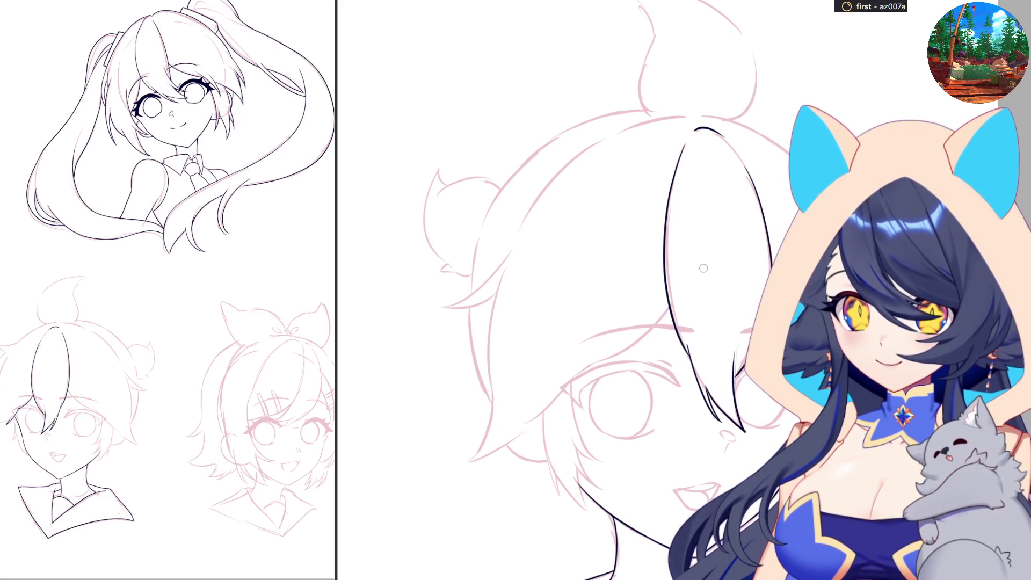
pyautogui.press('h')
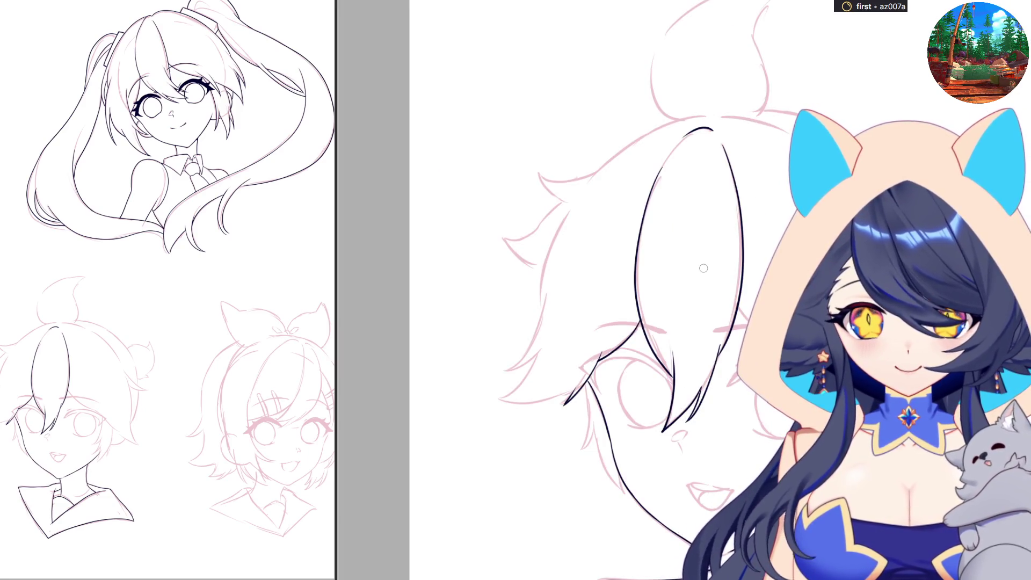
pyautogui.press('h')
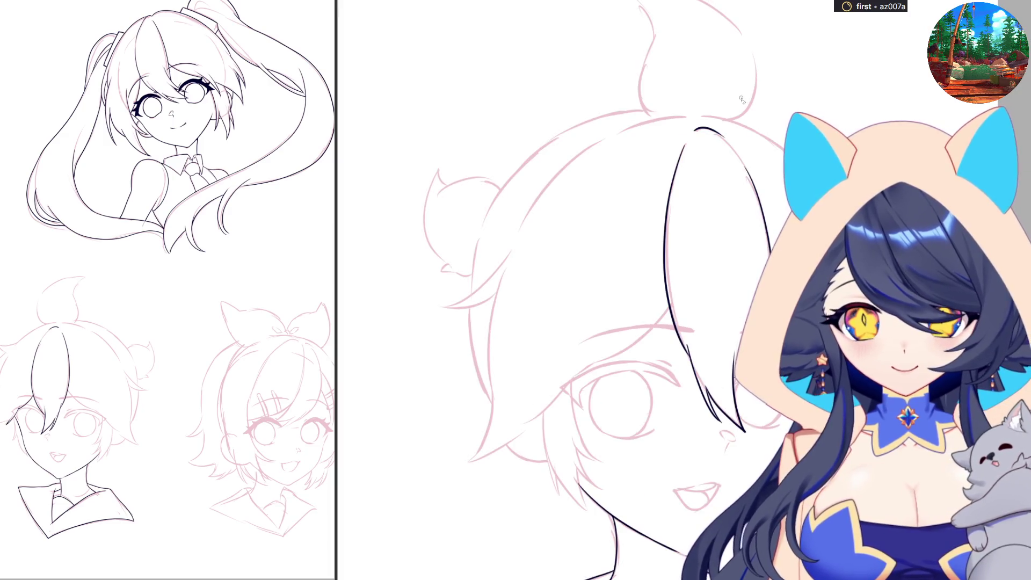
# Step: Ink the hair's top edge and the spiky strand tips on the left side of his head
pyautogui.moveTo(694, 115); pyautogui.dragTo(779, 144)
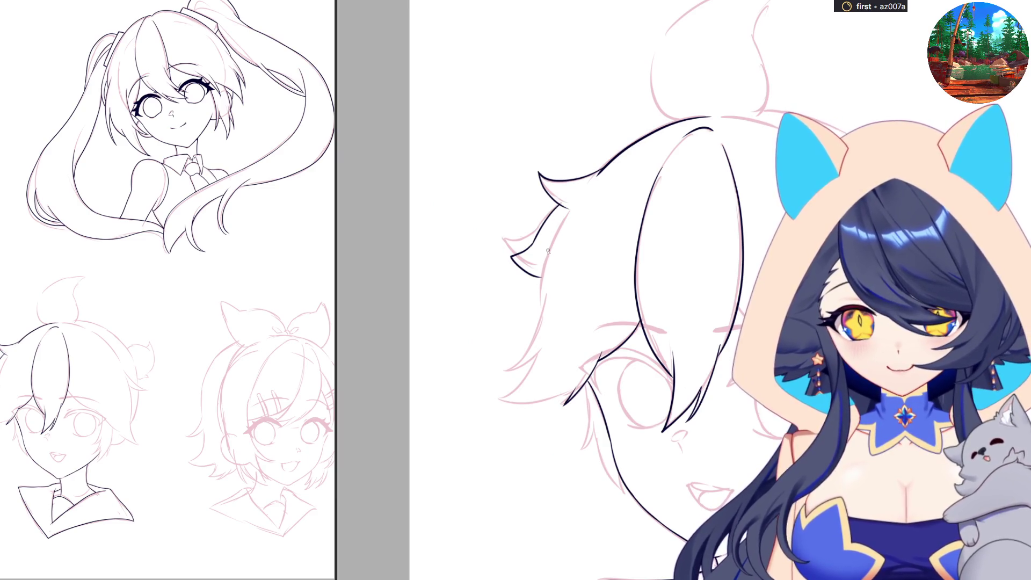
pyautogui.moveTo(543, 259); pyautogui.dragTo(541, 310)
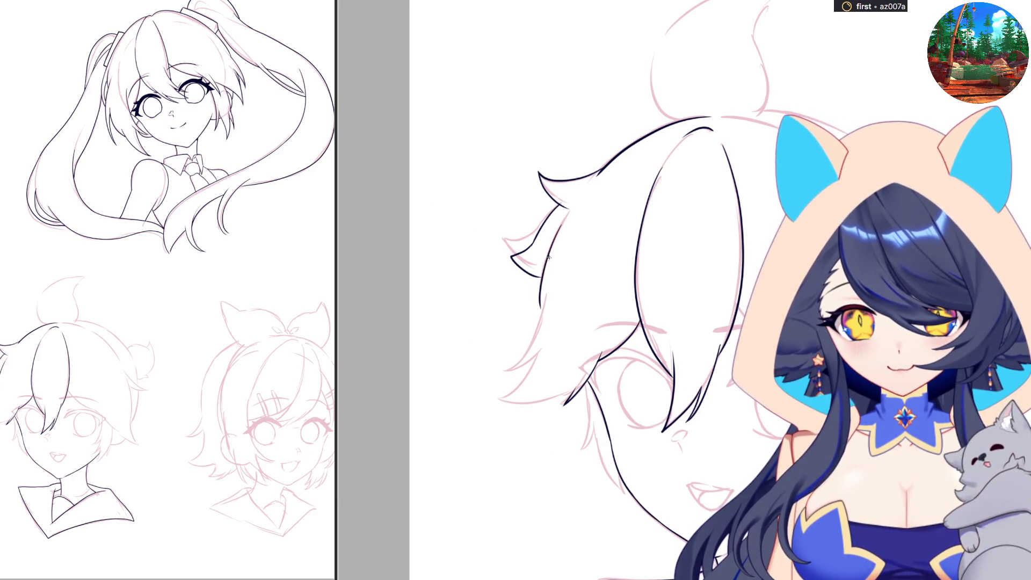
pyautogui.moveTo(558, 228); pyautogui.dragTo(539, 317)
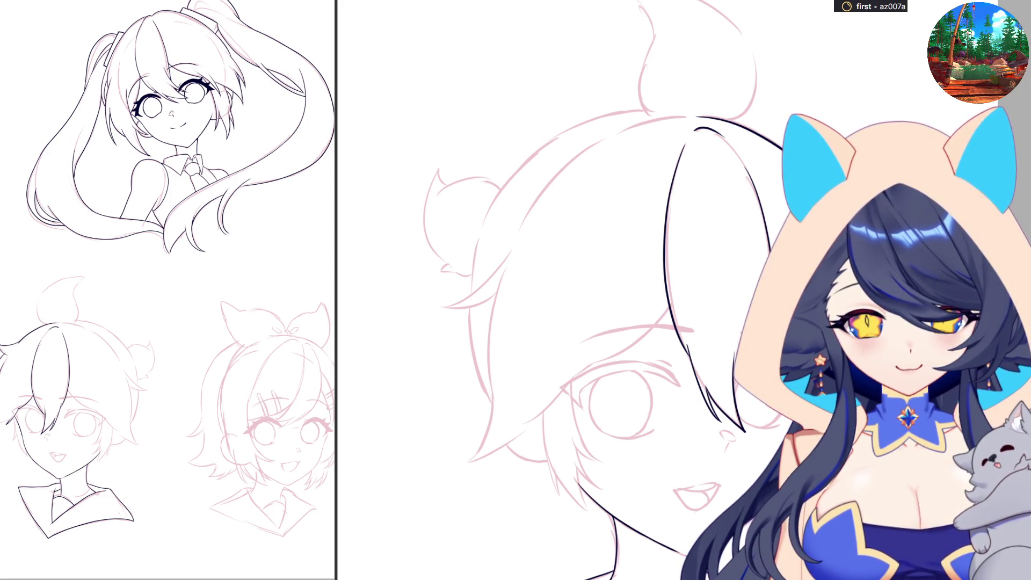
pyautogui.hotkey('ctrl', 'z')
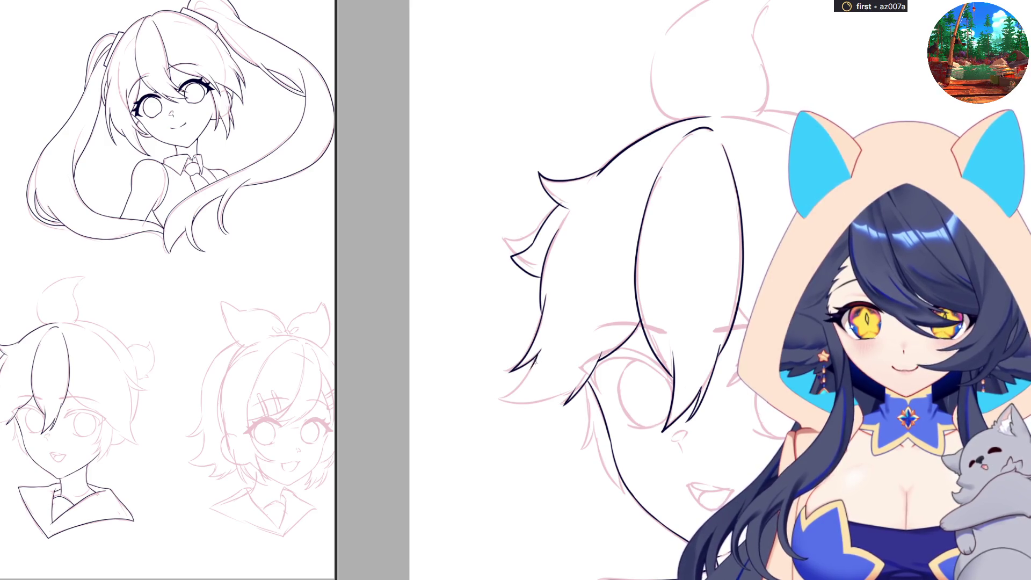
pyautogui.moveTo(537, 357); pyautogui.dragTo(499, 398)
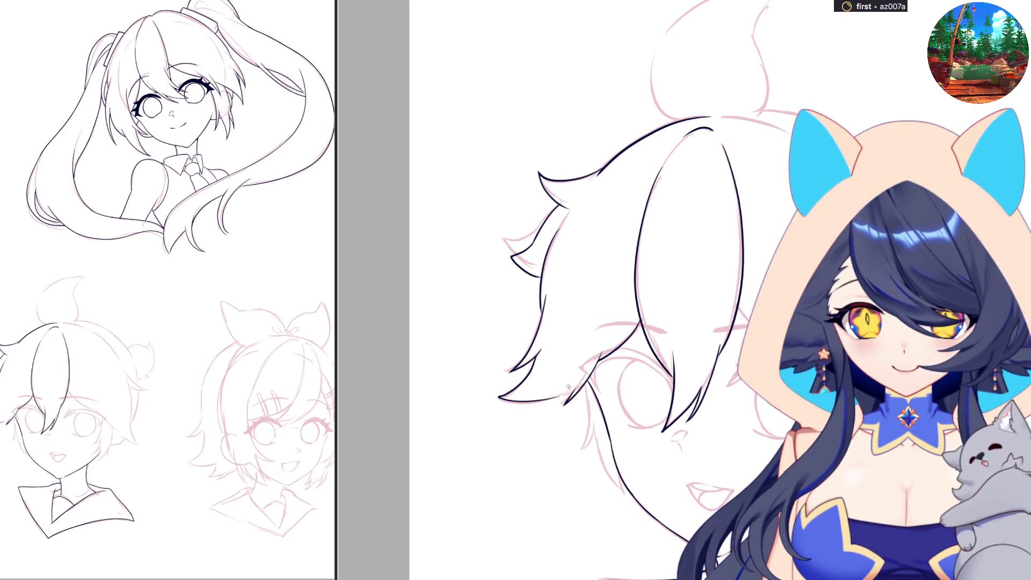
pyautogui.hotkey('ctrl', 'z')
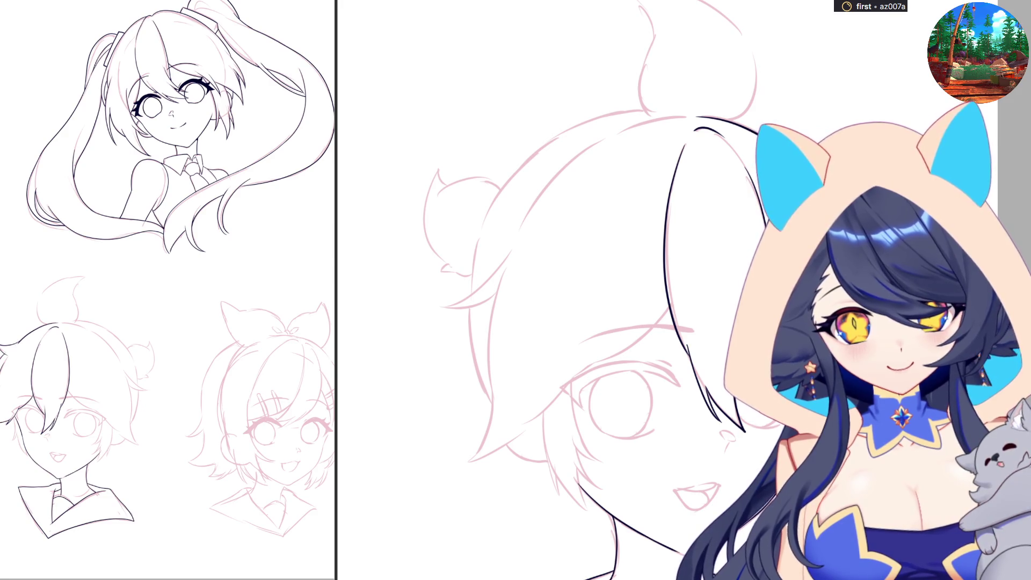